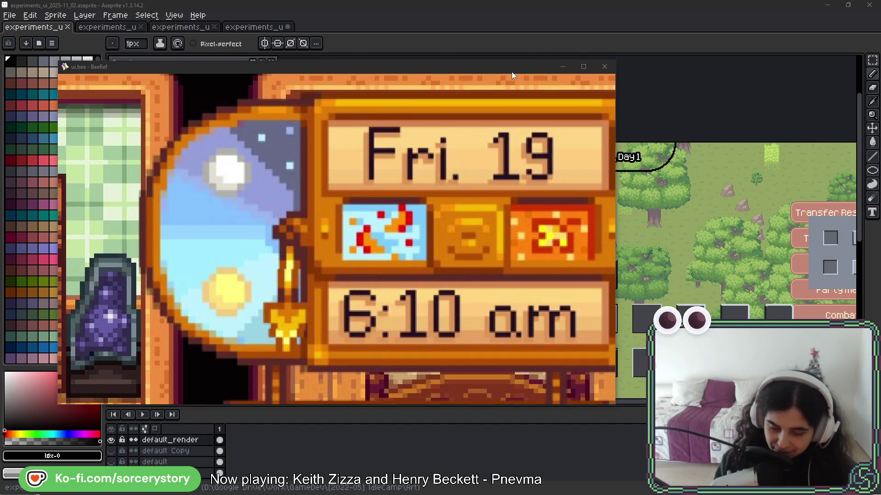
Bring the Aseprite window in front of the BeeRef reference board.
{"action": "left_click", "coordinate": [534, 4]}
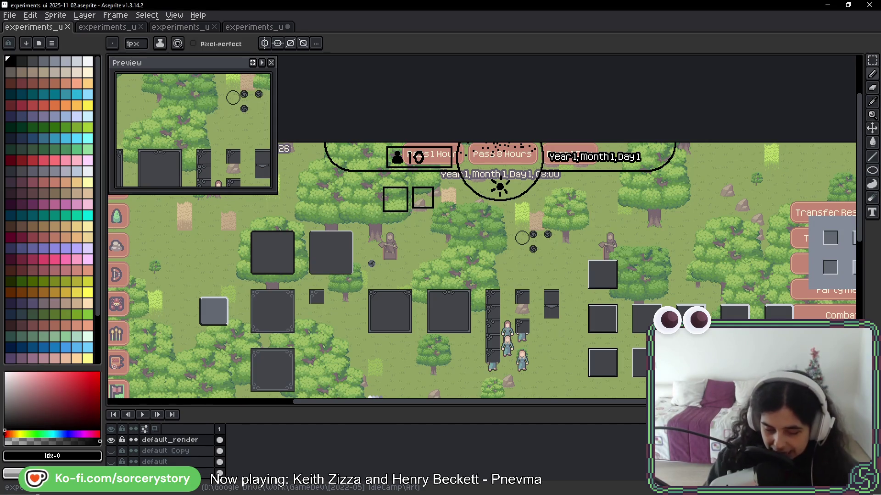
Switch to the sprite with the round grey clock dials.
{"action": "left_click", "coordinate": [252, 28]}
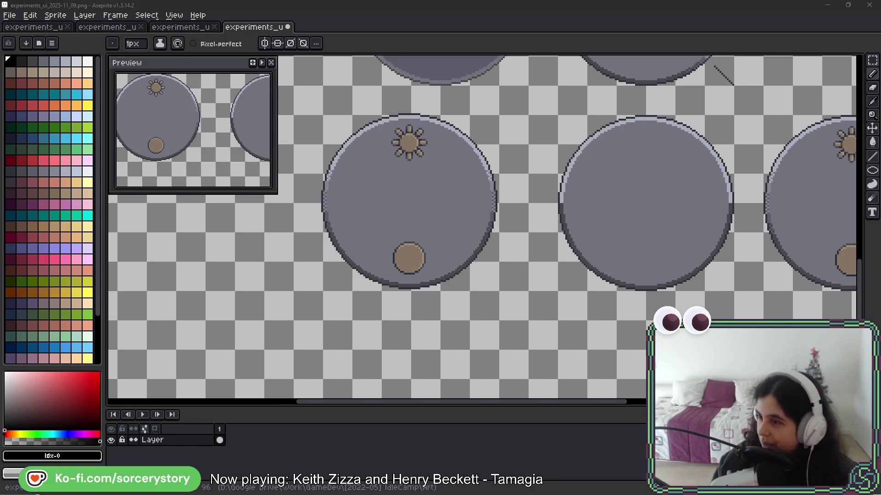
Bring up the Casino Cobra roulette-wheel watch reference photo.
{"action": "key", "text": "alt+Tab"}
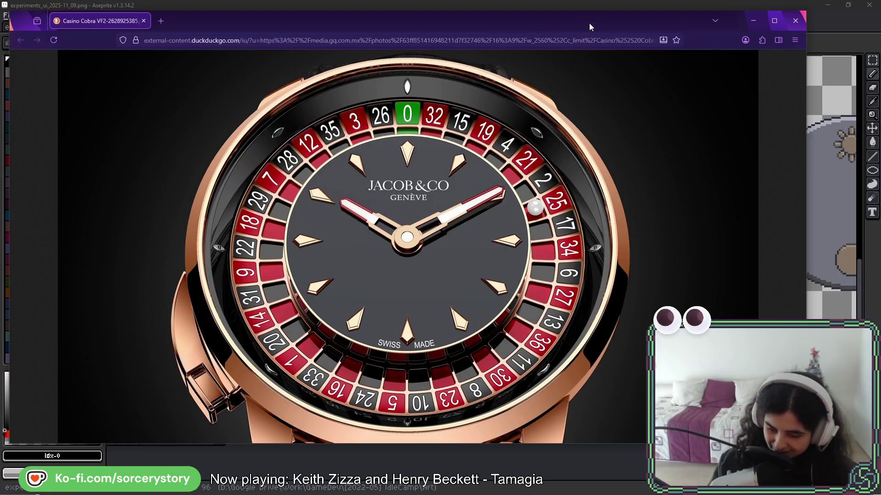
Hide the Firefox watch photo and return to the Aseprite dial sprite.
{"action": "key", "text": "alt+Tab"}
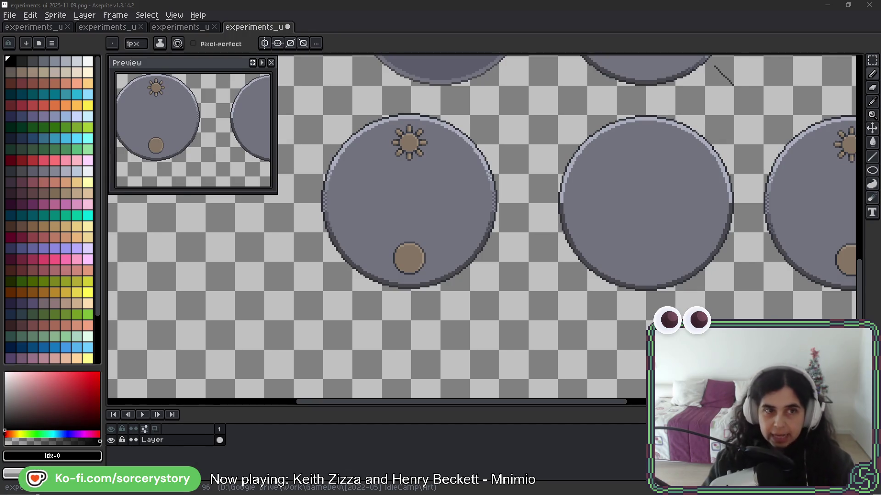
Drag the BeeRef board with the weathered metal fragments photo over the canvas.
{"action": "mouse_move", "coordinate": [138, 5]}
{"action": "left_mouse_down"}
{"action": "mouse_move", "coordinate": [166, 29]}
{"action": "mouse_move", "coordinate": [366, 24]}
{"action": "mouse_move", "coordinate": [436, 41]}
{"action": "left_mouse_up"}
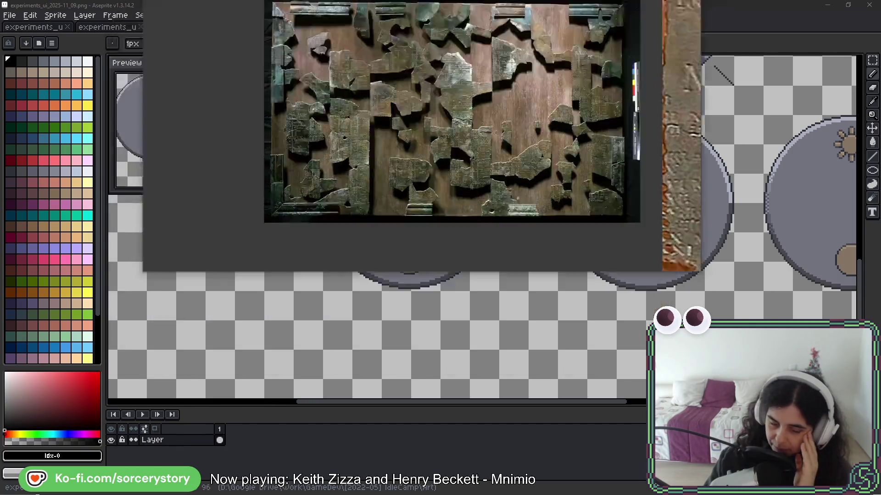
Move the BeeRef board off screen to reveal the grey clock dials.
{"action": "left_click_drag", "start_coordinate": [281, 34], "coordinate": [318, 0]}
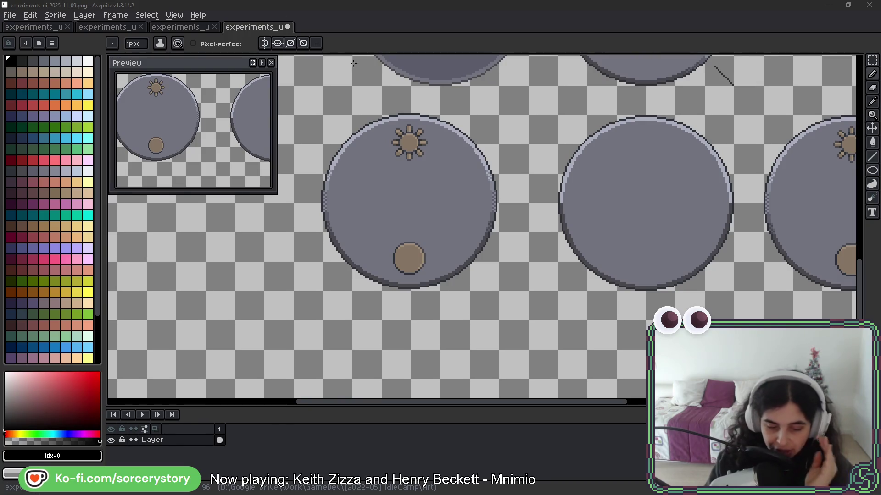
Switch to the experiments_ui_2025-11_02 game UI mockup sprite.
{"action": "left_click", "coordinate": [180, 27]}
{"action": "left_click", "coordinate": [103, 29]}
{"action": "key", "text": "ctrl+shift+Tab"}
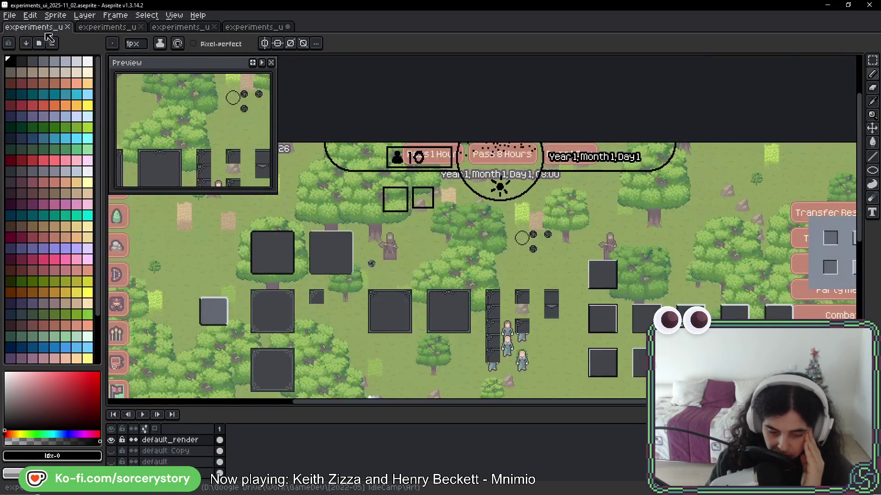
{"action": "scroll", "coordinate": [482, 154], "scroll_direction": "up", "scroll_amount": 3}
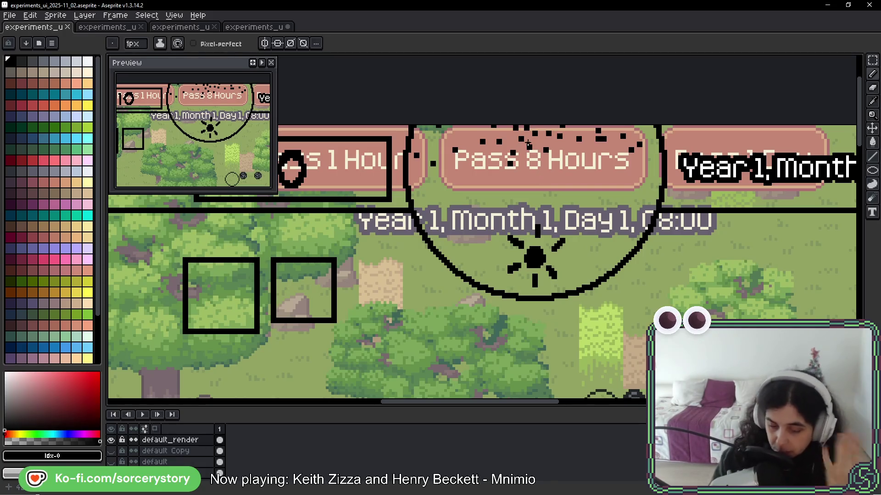
{"action": "left_click", "coordinate": [248, 28]}
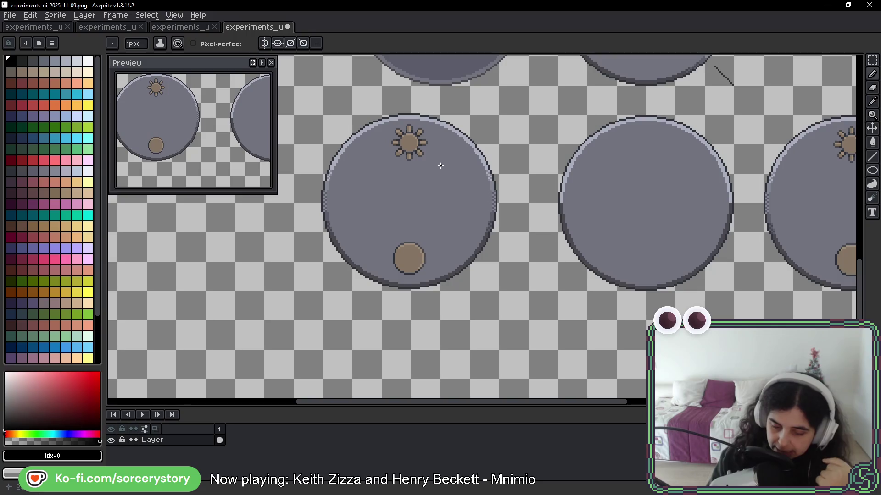
{"action": "scroll", "coordinate": [385, 179], "scroll_direction": "left", "scroll_amount": 3}
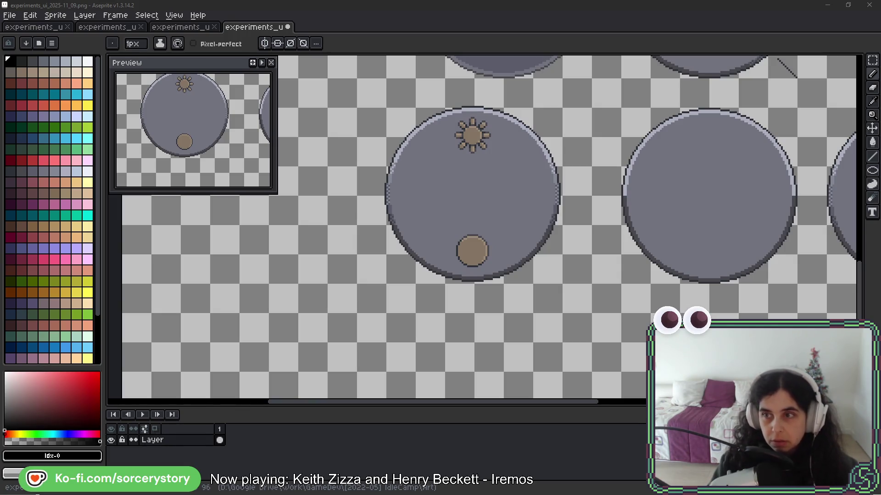
Bring up the Firefox photo of the stone sundial with Roman numerals.
{"action": "key", "text": "alt+Tab"}
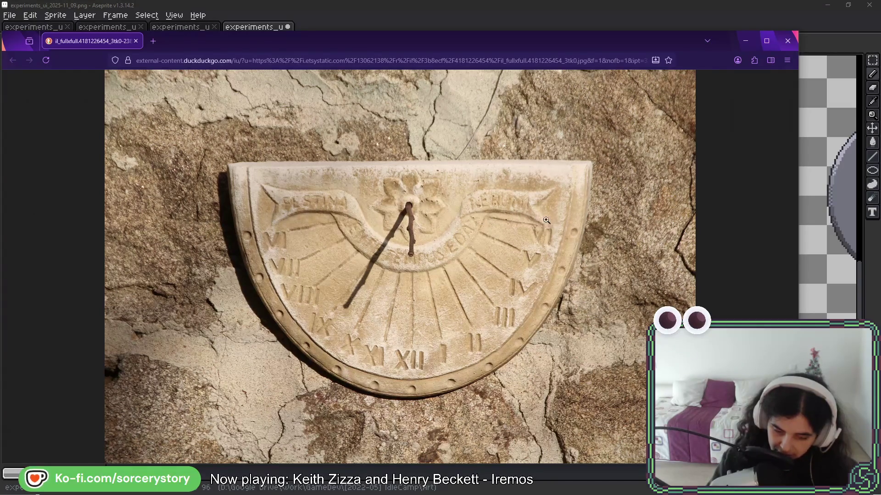
Hide the sundial photo and return to the Aseprite dial sheet.
{"action": "key", "text": "alt+Tab"}
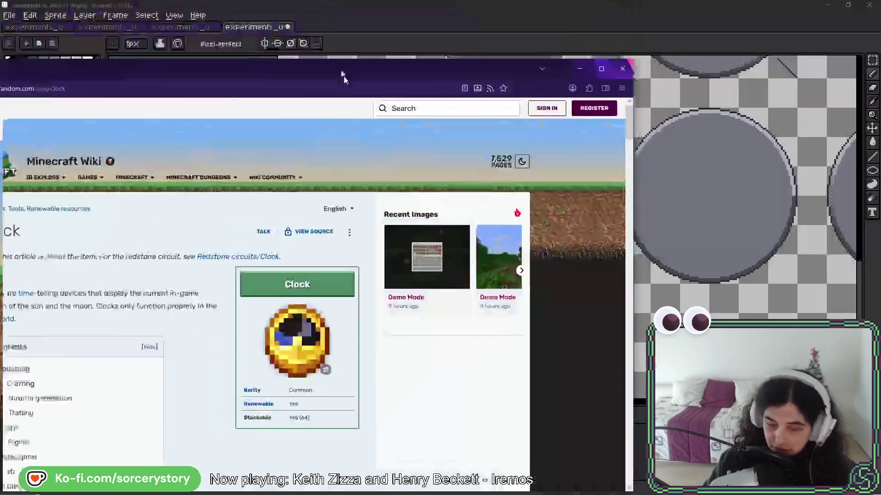
Drag the Minecraft Wiki Clock page over the canvas as a reference.
{"action": "mouse_move", "coordinate": [344, 78]}
{"action": "left_mouse_down"}
{"action": "mouse_move", "coordinate": [413, 42]}
{"action": "mouse_move", "coordinate": [527, 5]}
{"action": "mouse_move", "coordinate": [536, 30]}
{"action": "left_mouse_up"}
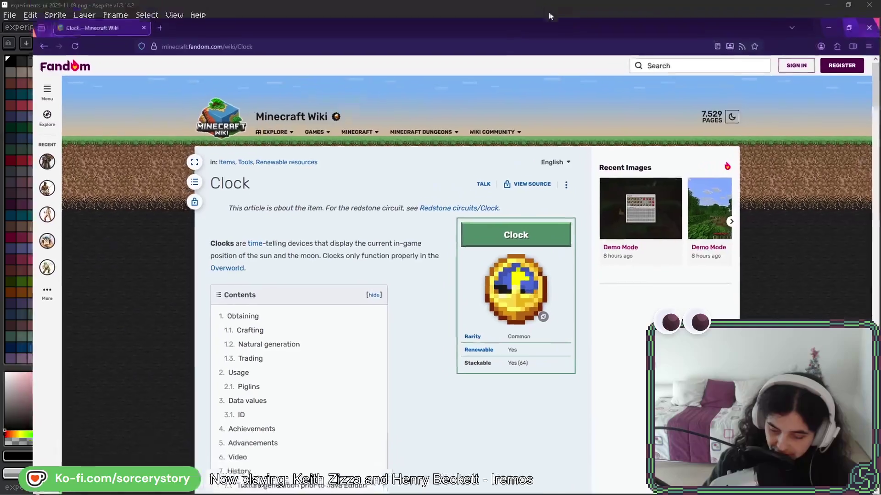
{"action": "left_click", "coordinate": [853, 14]}
{"action": "left_click", "coordinate": [853, 14]}
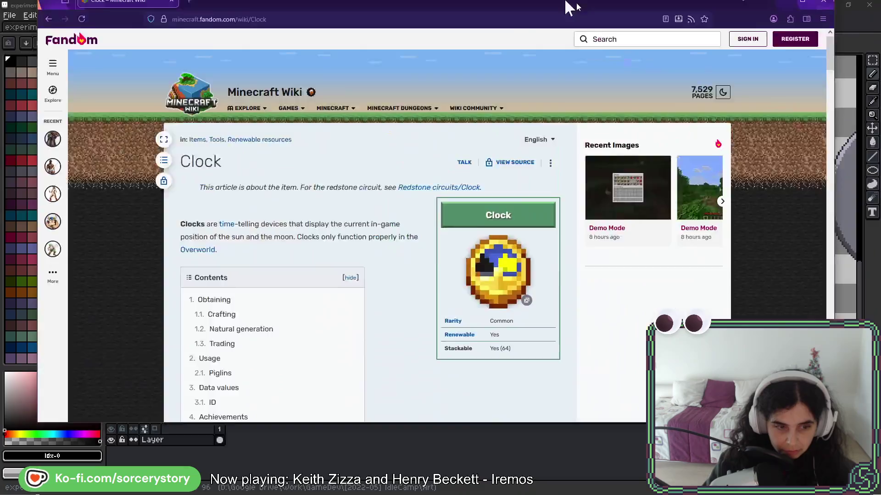
{"action": "left_click_drag", "start_coordinate": [569, 7], "coordinate": [547, 22]}
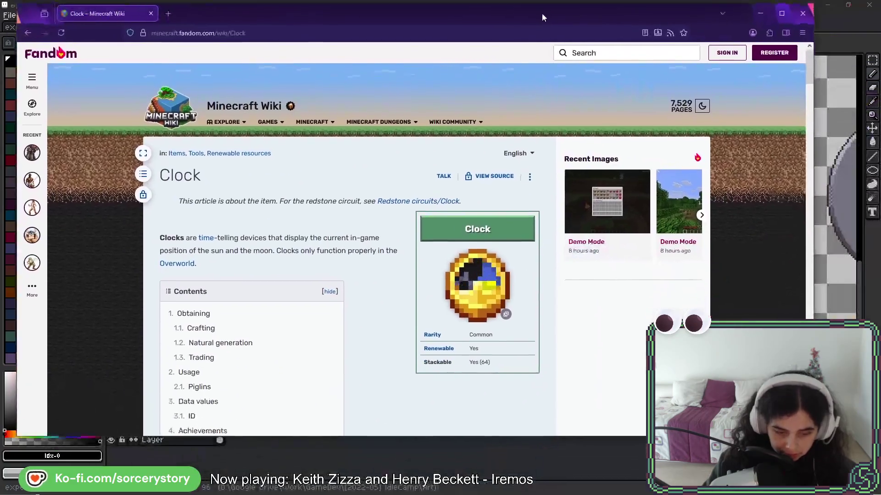
{"action": "left_click_drag", "start_coordinate": [813, 106], "coordinate": [580, 107]}
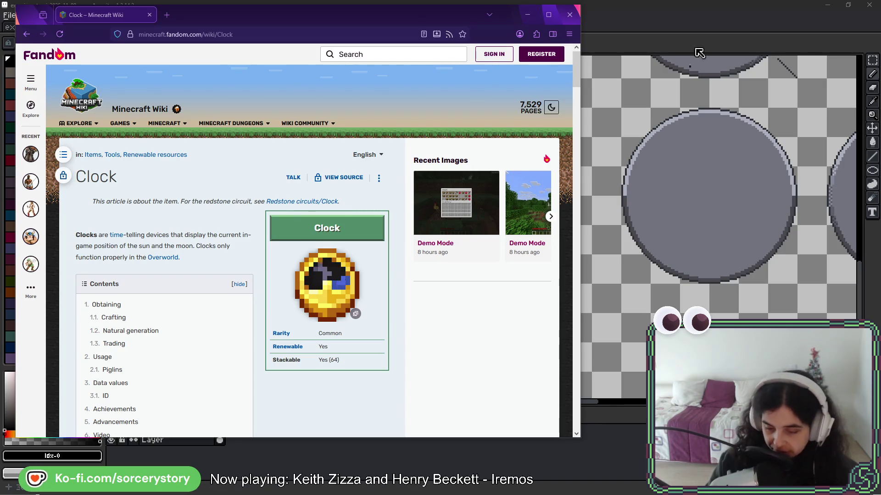
{"action": "left_click", "coordinate": [651, 27]}
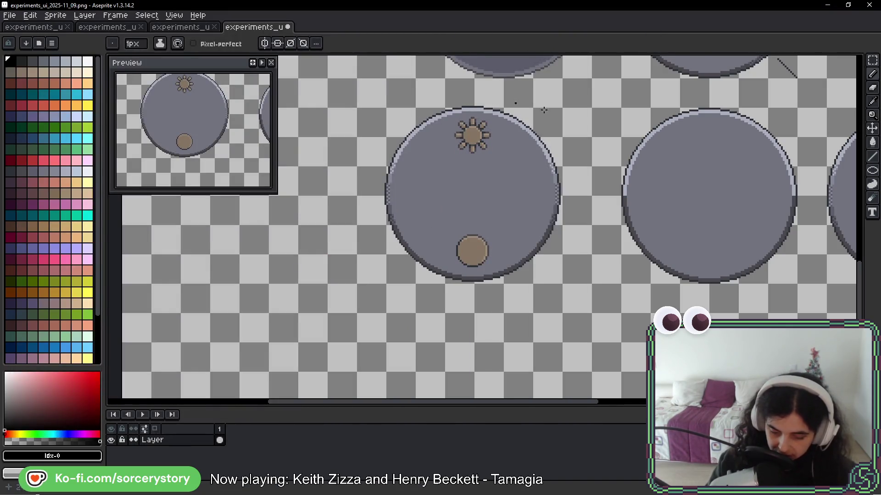
{"action": "key", "text": "i"}
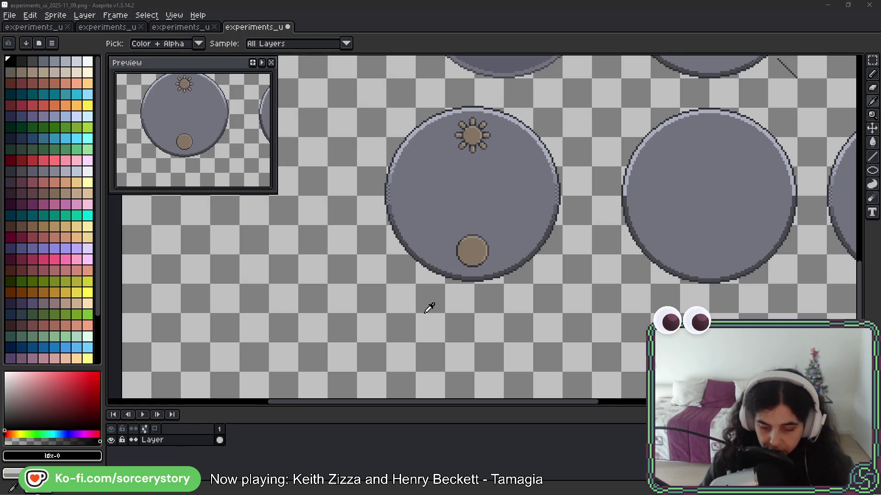
{"action": "key", "text": "alt+Tab"}
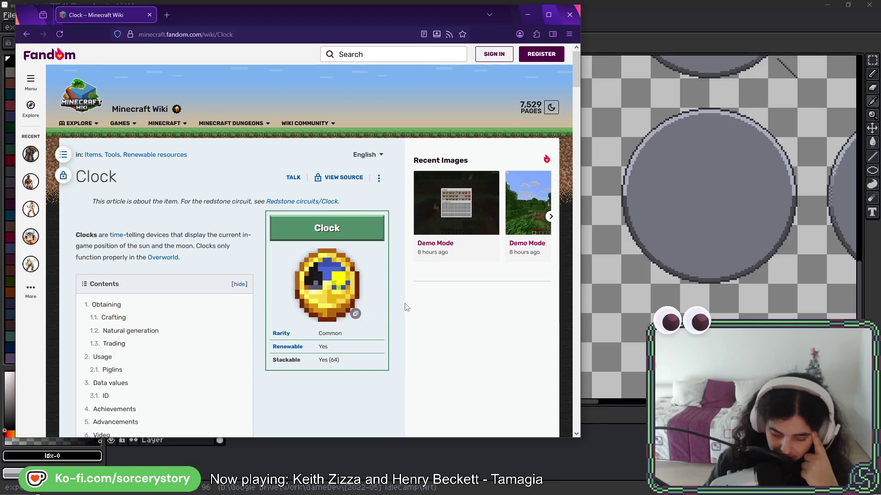
{"action": "scroll", "coordinate": [406, 308], "scroll_direction": "down", "scroll_amount": 3}
Scroll the Clock wiki page down to Usage, then hide it to return to Aseprite.
{"action": "scroll", "coordinate": [385, 241], "scroll_direction": "down", "scroll_amount": 15}
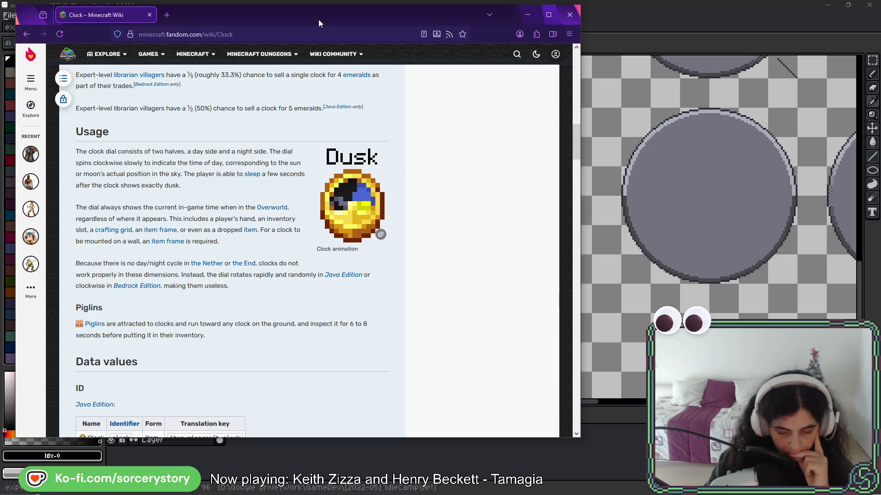
{"action": "key", "text": "alt+Tab"}
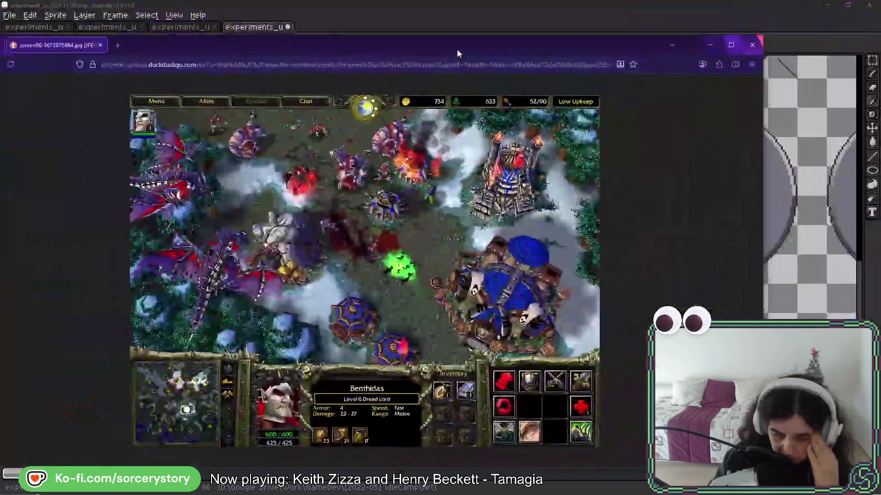
{"action": "left_click_drag", "start_coordinate": [456, 49], "coordinate": [477, 38]}
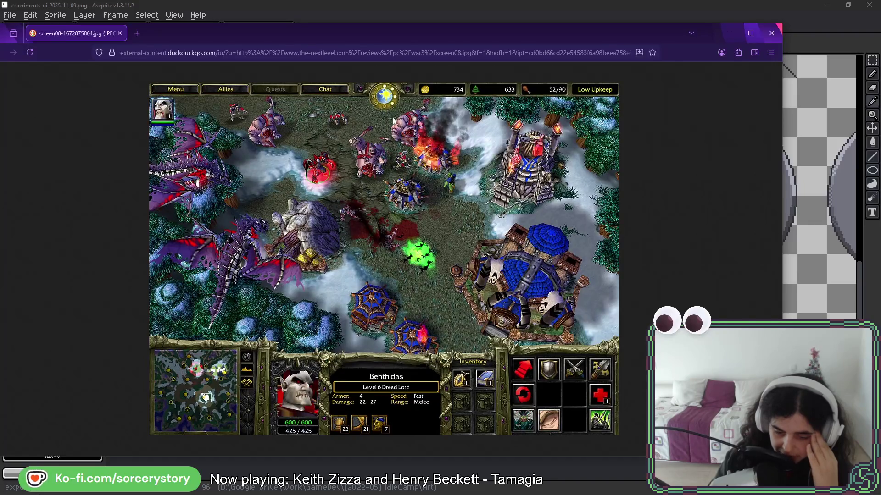
{"action": "left_click", "coordinate": [730, 33]}
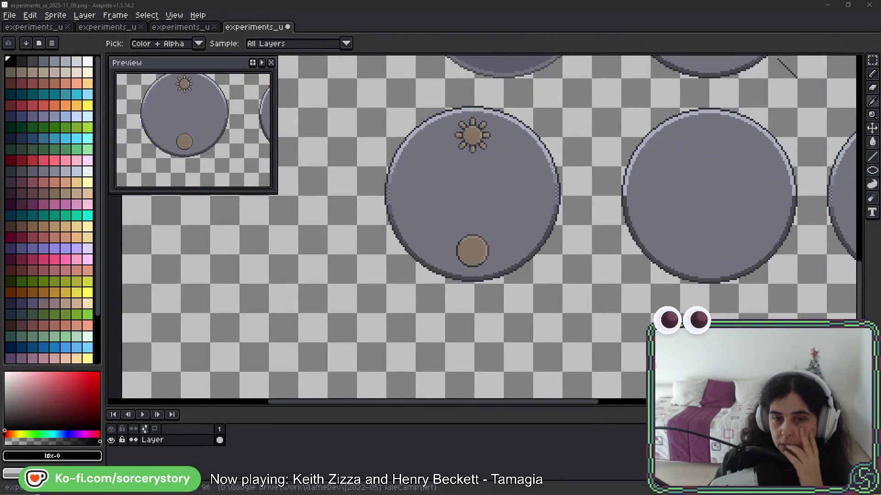
{"action": "key", "text": "alt+Tab"}
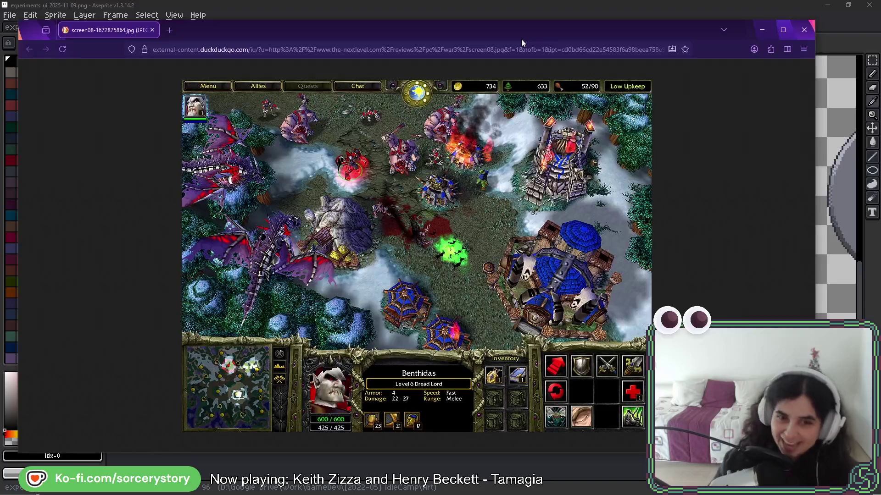
{"action": "key", "text": "alt+Tab"}
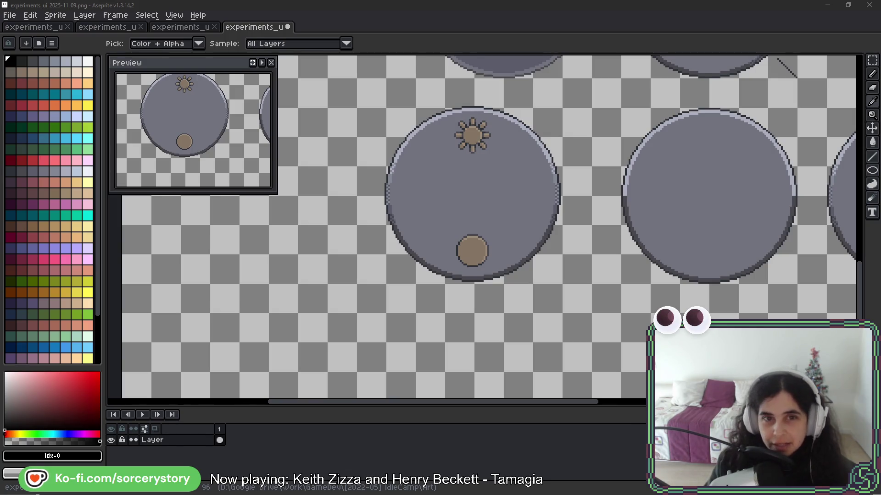
{"action": "key", "text": "alt+Tab"}
{"action": "left_click_drag", "start_coordinate": [560, 144], "coordinate": [380, 57]}
Zoom and pan the ui.bee board around the screenshots to open empty space.
{"action": "scroll", "coordinate": [387, 294], "scroll_direction": "up", "scroll_amount": 5}
{"action": "scroll", "coordinate": [414, 169], "scroll_direction": "up", "scroll_amount": 5}
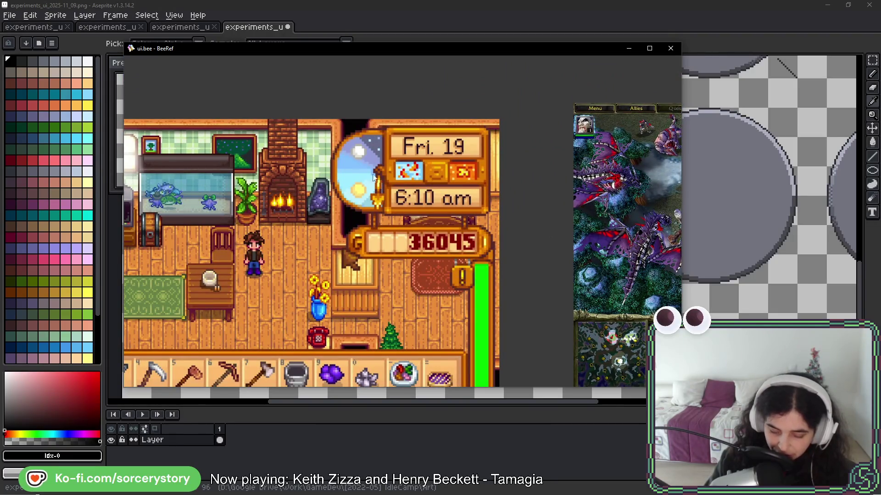
{"action": "scroll", "coordinate": [459, 183], "scroll_direction": "right", "scroll_amount": 10}
{"action": "scroll", "coordinate": [468, 141], "scroll_direction": "up", "scroll_amount": 3}
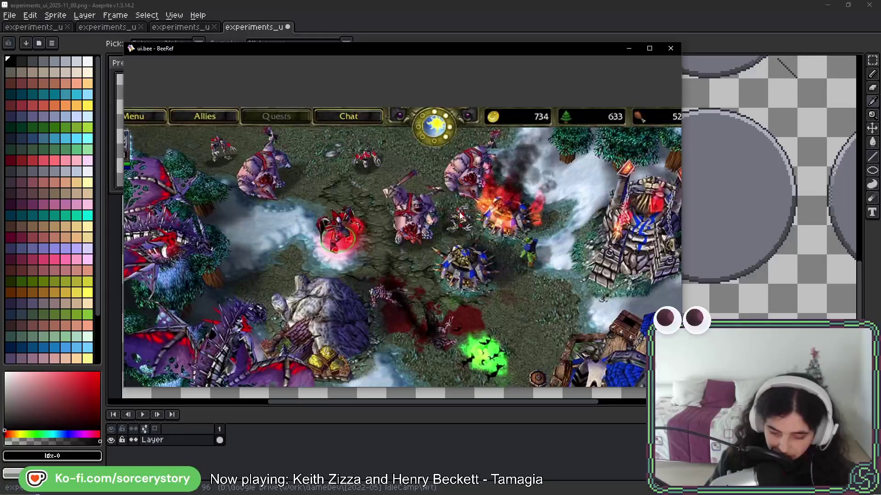
{"action": "scroll", "coordinate": [455, 228], "scroll_direction": "down", "scroll_amount": 5}
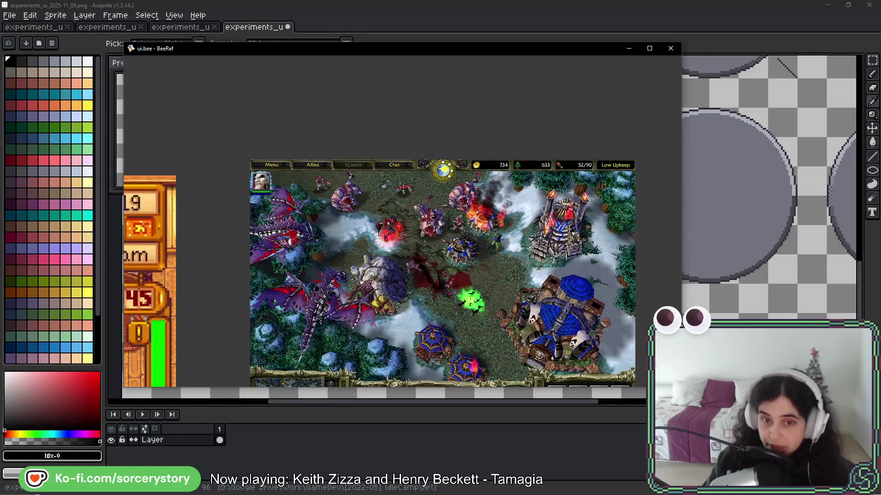
{"action": "key", "text": "alt+Tab"}
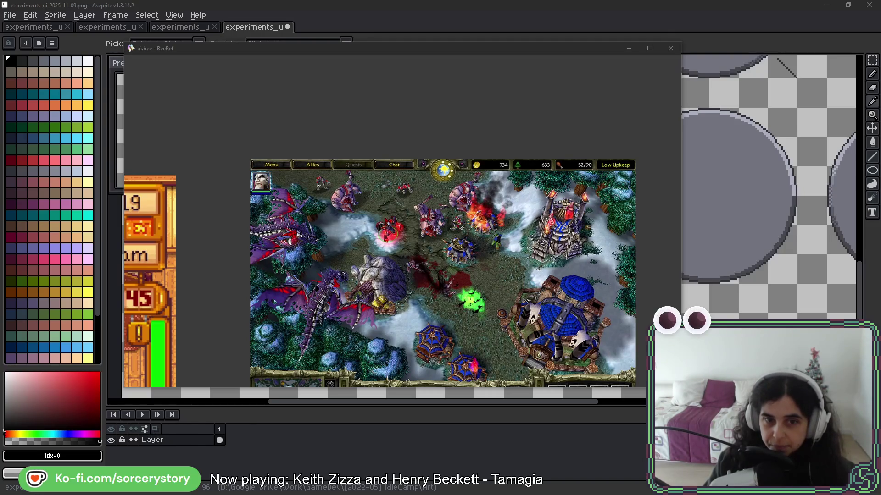
{"action": "left_click_drag", "start_coordinate": [530, 172], "coordinate": [397, 92]}
Place the Noon clock image and a sun image on the BeeRef board, then return to Aseprite.
{"action": "mouse_move", "coordinate": [767, 198]}
{"action": "left_mouse_down"}
{"action": "mouse_move", "coordinate": [601, 171]}
{"action": "mouse_move", "coordinate": [448, 185]}
{"action": "mouse_move", "coordinate": [367, 148]}
{"action": "mouse_move", "coordinate": [423, 179]}
{"action": "left_mouse_up"}
{"action": "left_click", "coordinate": [494, 166]}
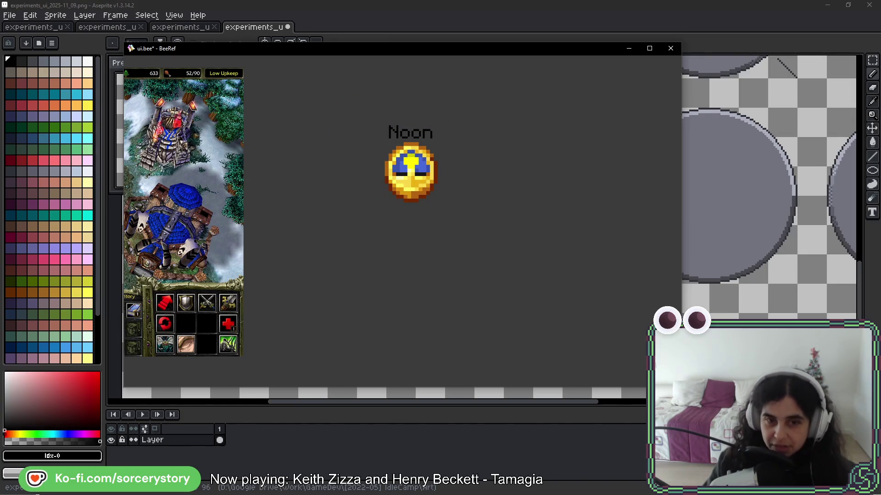
{"action": "key", "text": "alt+Tab"}
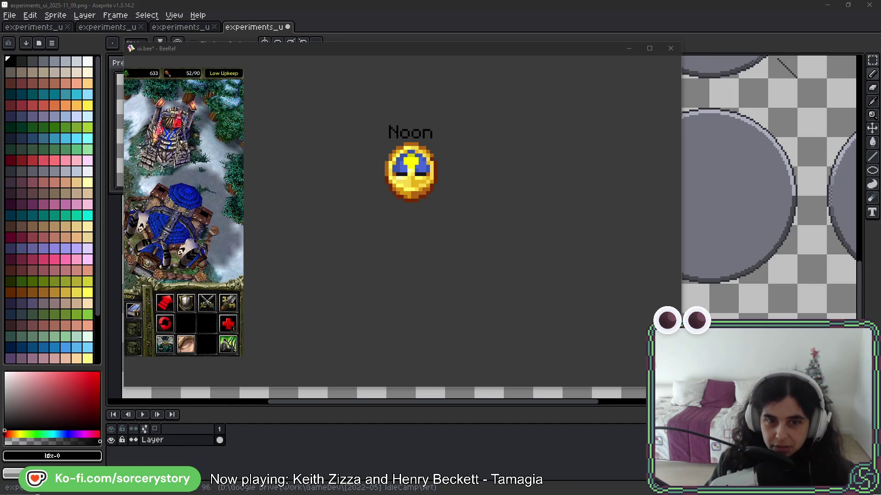
{"action": "left_click_drag", "start_coordinate": [493, 301], "coordinate": [357, 173]}
{"action": "key", "text": "alt+Tab"}
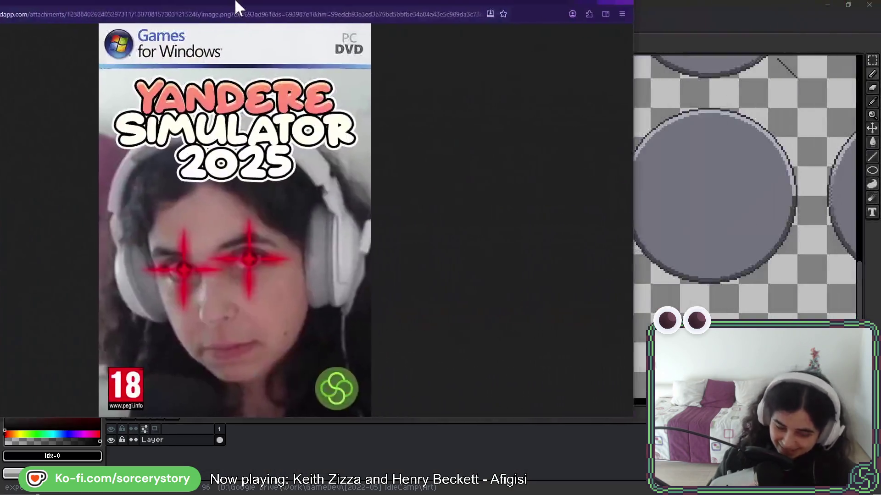
Bring the Firefox window with the shared meme image over the canvas, then hide it.
{"action": "mouse_move", "coordinate": [236, 4]}
{"action": "left_mouse_down"}
{"action": "mouse_move", "coordinate": [352, 174]}
{"action": "mouse_move", "coordinate": [349, 46]}
{"action": "left_mouse_up"}
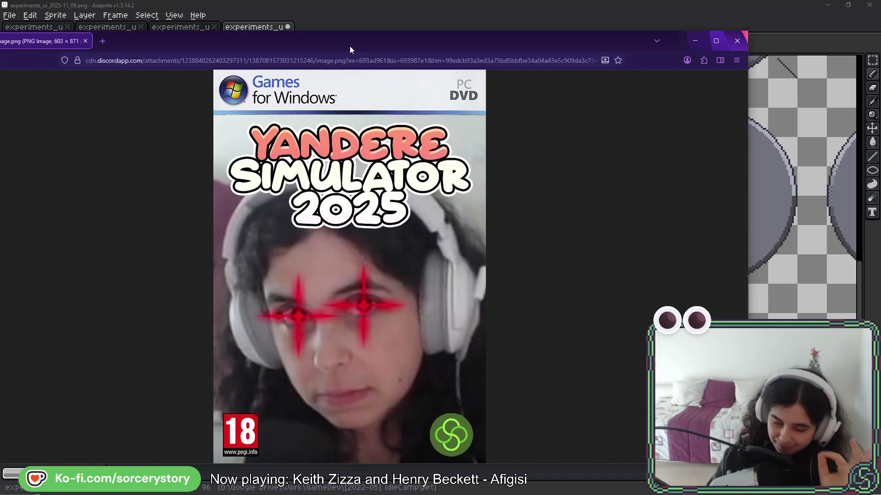
{"action": "key", "text": "super+Down"}
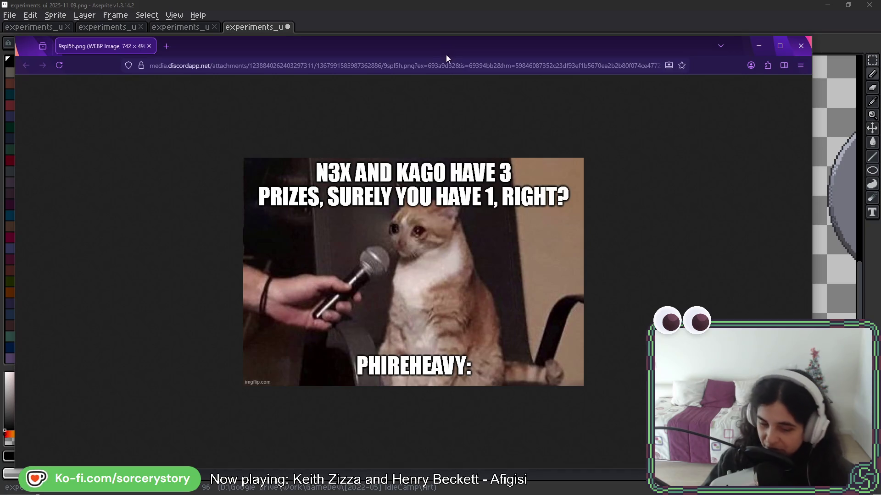
Hide the Firefox meme window so the grey dial sheet is fully visible.
{"action": "key", "text": "super+Down"}
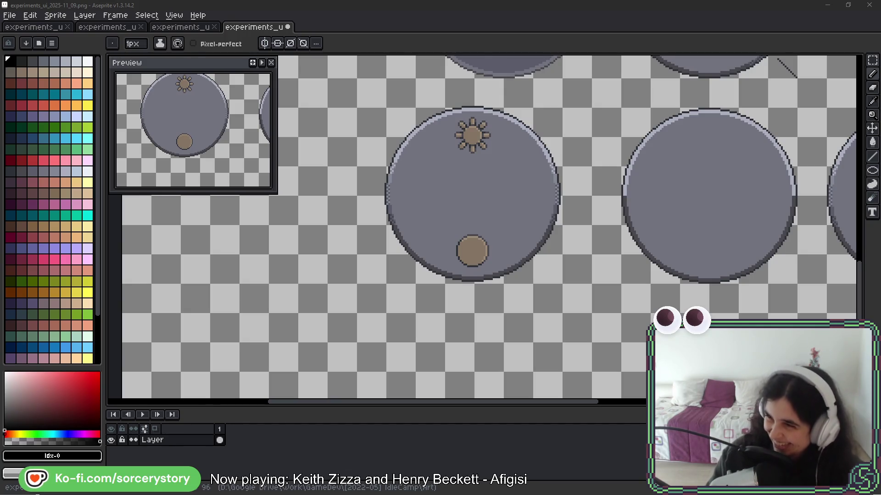
Drag the Firefox window showing clipleader.png over the Aseprite canvas.
{"action": "mouse_move", "coordinate": [880, 134]}
{"action": "left_mouse_down"}
{"action": "mouse_move", "coordinate": [552, 134]}
{"action": "mouse_move", "coordinate": [412, 62]}
{"action": "mouse_move", "coordinate": [410, 52]}
{"action": "left_mouse_up"}
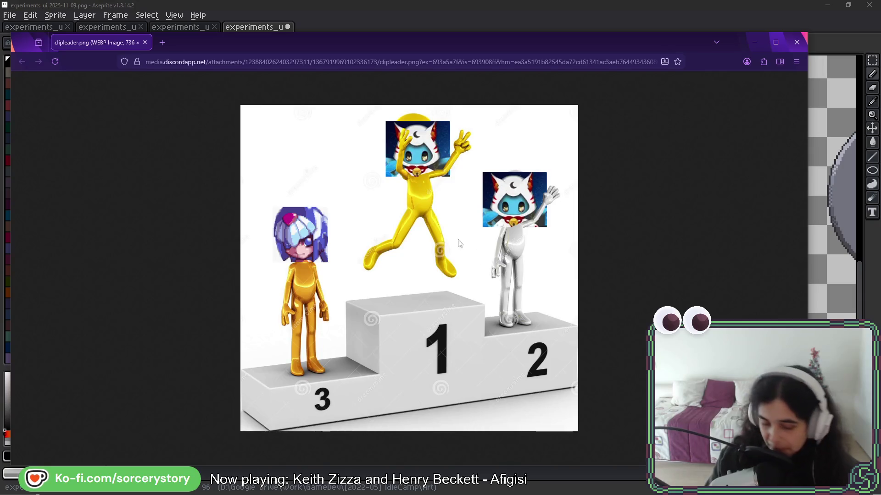
Close the podium image window to reveal the dial sheet again.
{"action": "key", "text": "ctrl+w"}
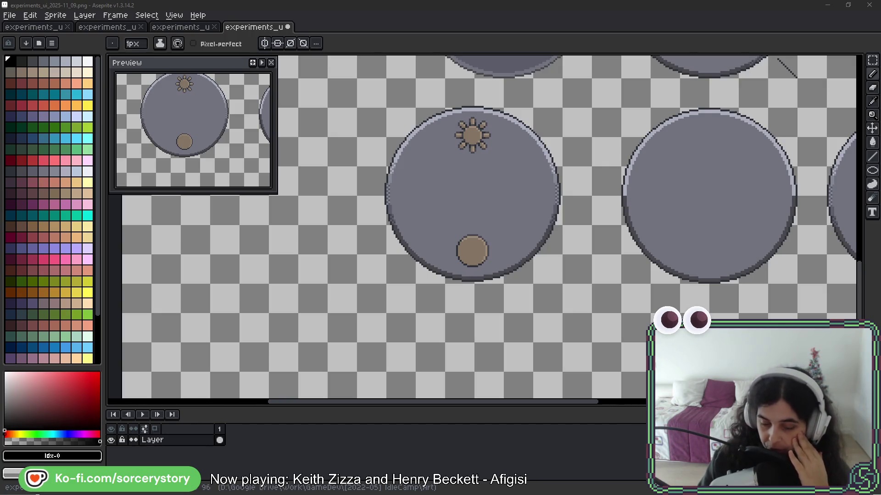
Rectangle-select the sun-and-moon dial and nudge it slightly down.
{"action": "left_click", "coordinate": [873, 60]}
{"action": "scroll", "coordinate": [428, 153], "scroll_direction": "up", "scroll_amount": 1}
{"action": "left_click_drag", "start_coordinate": [367, 86], "coordinate": [601, 319]}
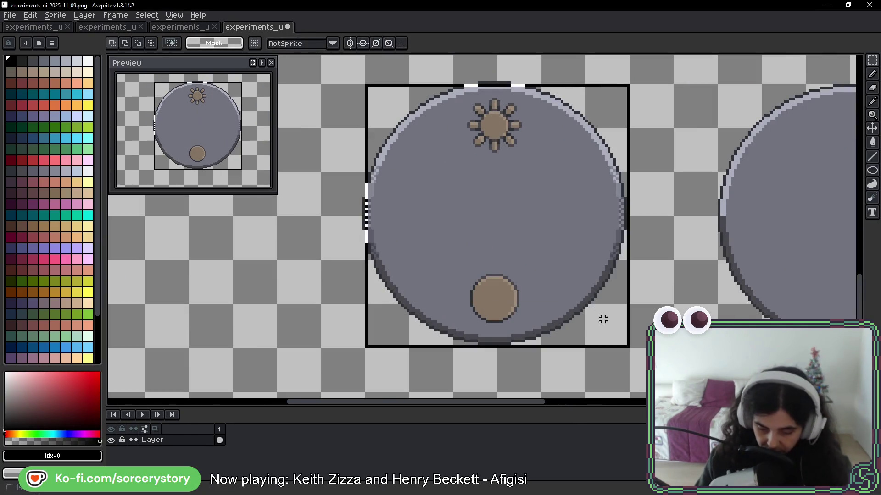
{"action": "scroll", "coordinate": [390, 151], "scroll_direction": "up", "scroll_amount": 2}
{"action": "mouse_move", "coordinate": [351, 131]}
{"action": "left_mouse_down"}
{"action": "mouse_move", "coordinate": [521, 183]}
{"action": "mouse_move", "coordinate": [669, 271]}
{"action": "left_mouse_up"}
{"action": "left_click_drag", "start_coordinate": [543, 184], "coordinate": [548, 188]}
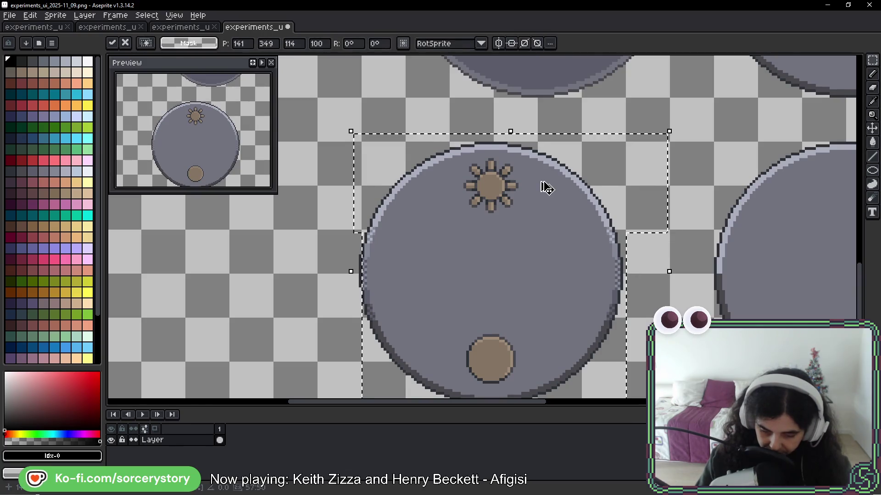
{"action": "key", "text": "Return"}
Reselect the whole dial, widen the selection to its left edge, and nudge it one pixel right.
{"action": "scroll", "coordinate": [564, 160], "scroll_direction": "down", "scroll_amount": 1}
{"action": "left_click_drag", "start_coordinate": [623, 112], "coordinate": [360, 375]}
{"action": "key", "text": "ctrl+d"}
{"action": "left_click_drag", "start_coordinate": [360, 112], "coordinate": [625, 375]}
{"action": "mouse_move", "coordinate": [359, 112]}
{"action": "left_mouse_down"}
{"action": "mouse_move", "coordinate": [315, 328]}
{"action": "mouse_move", "coordinate": [316, 377]}
{"action": "left_mouse_up"}
{"action": "key", "text": "Right"}
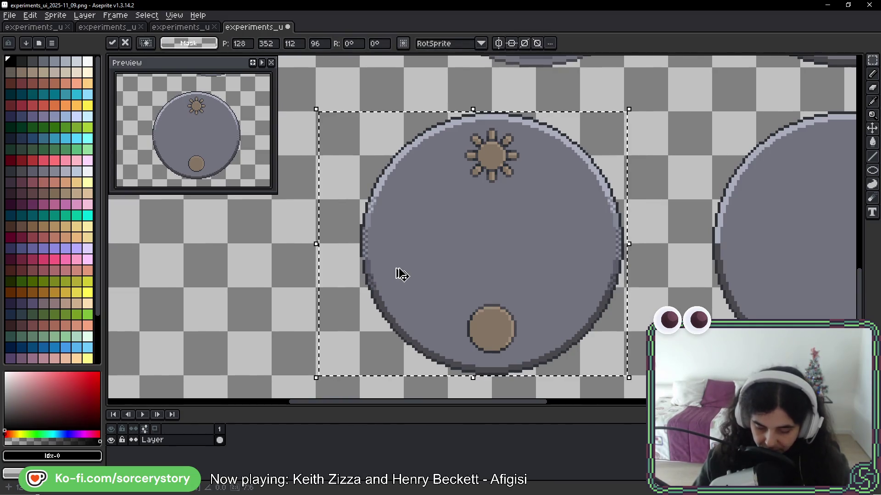
Undo the nudges and earlier moves of the dial with five Ctrl+Z presses.
{"action": "key", "text": "ctrl+z"}
{"action": "key", "text": "ctrl+z"}
{"action": "key", "text": "ctrl+z"}
{"action": "key", "text": "ctrl+z"}
{"action": "key", "text": "ctrl+z"}
{"action": "key", "text": "ctrl+z"}
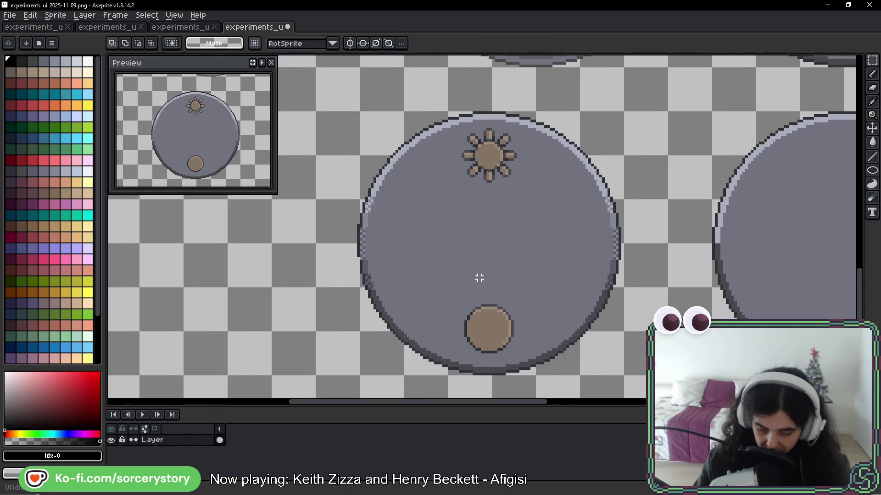
{"action": "key", "text": "ctrl+z"}
{"action": "key", "text": "ctrl+z"}
{"action": "key", "text": "ctrl+z"}
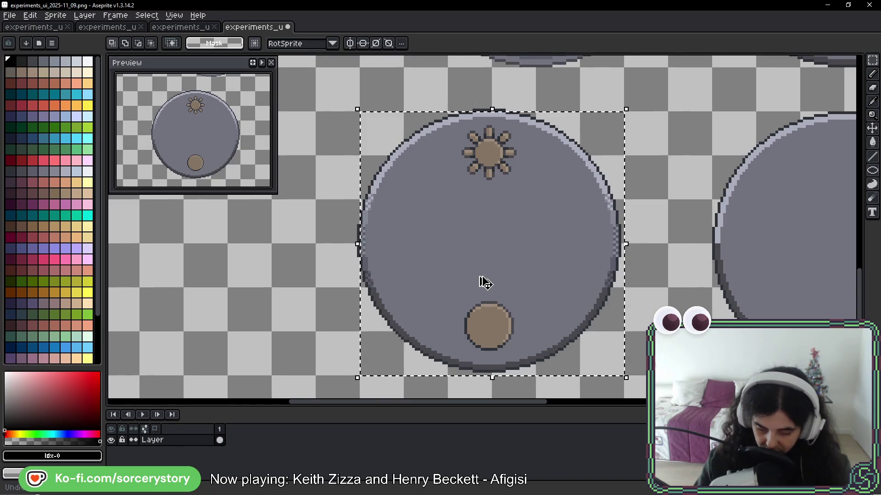
{"action": "key", "text": "ctrl+z"}
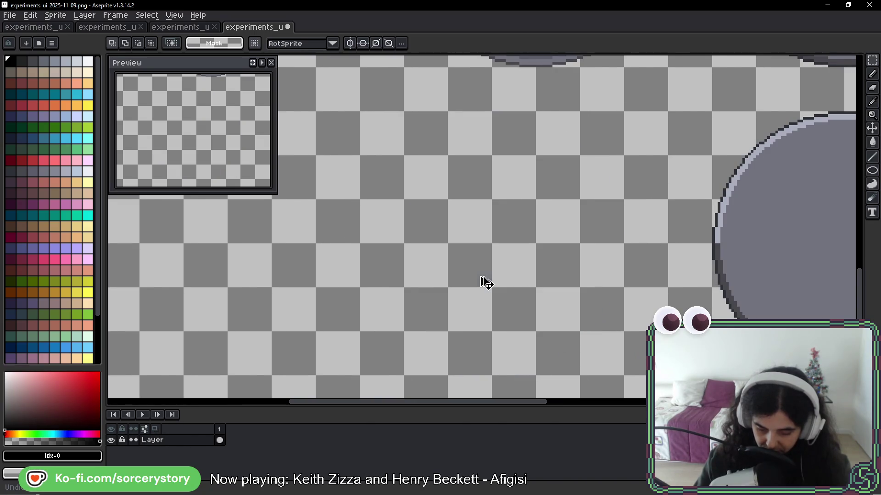
{"action": "key", "text": "ctrl+z"}
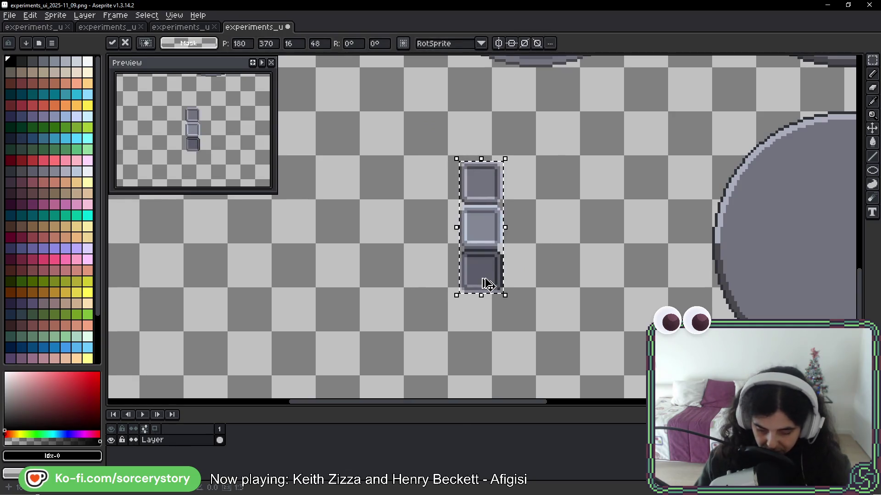
{"action": "key", "text": "ctrl+z"}
Paste a copy of the sun-and-moon dial left of the plain dial and commit it.
{"action": "scroll", "coordinate": [560, 274], "scroll_direction": "down", "scroll_amount": 3}
{"action": "scroll", "coordinate": [645, 258], "scroll_direction": "up", "scroll_amount": 4}
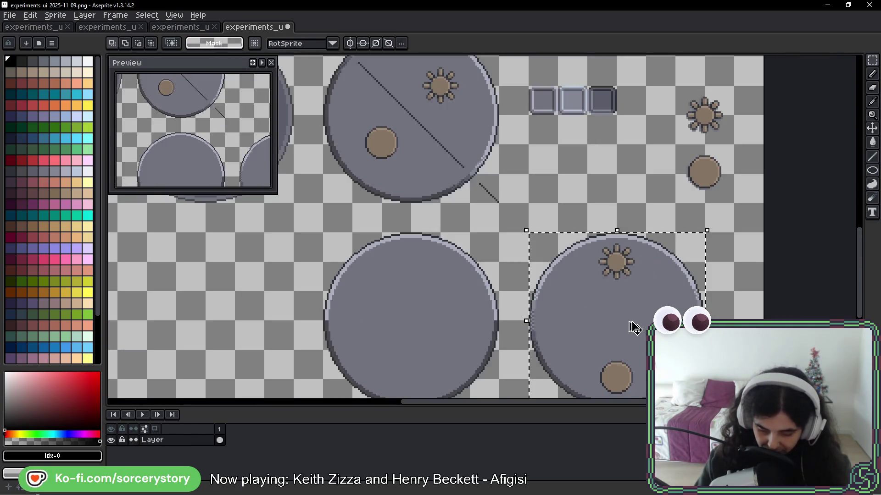
{"action": "left_click_drag", "start_coordinate": [630, 324], "coordinate": [846, 232]}
{"action": "key", "text": "ctrl+v"}
{"action": "left_click_drag", "start_coordinate": [451, 259], "coordinate": [393, 222]}
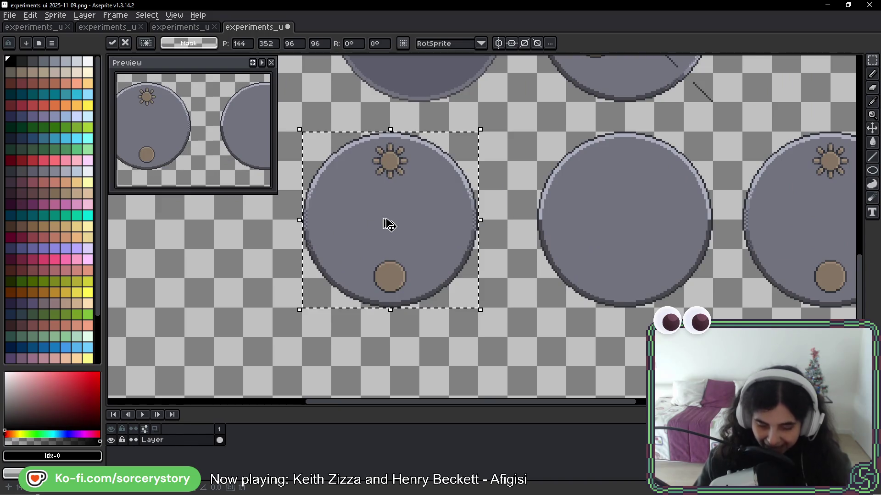
{"action": "key", "text": "ctrl+d"}
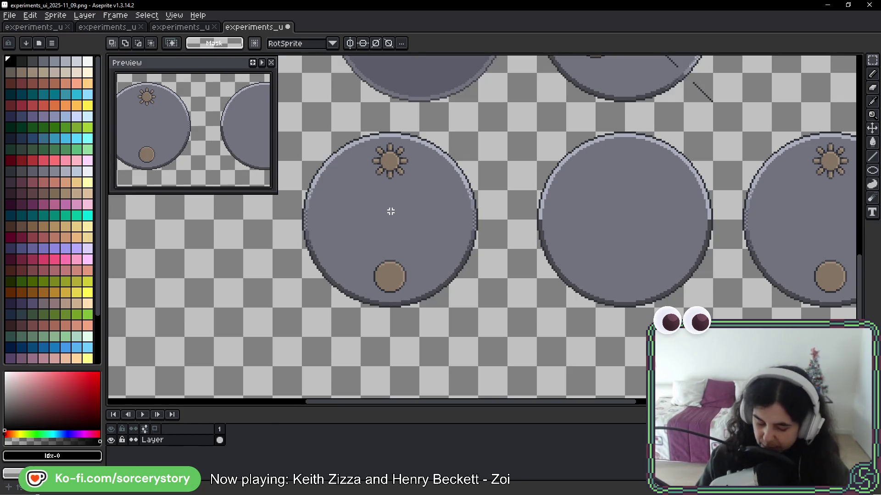
{"action": "mouse_move", "coordinate": [873, 64]}
{"action": "left_click", "coordinate": [817, 60]}
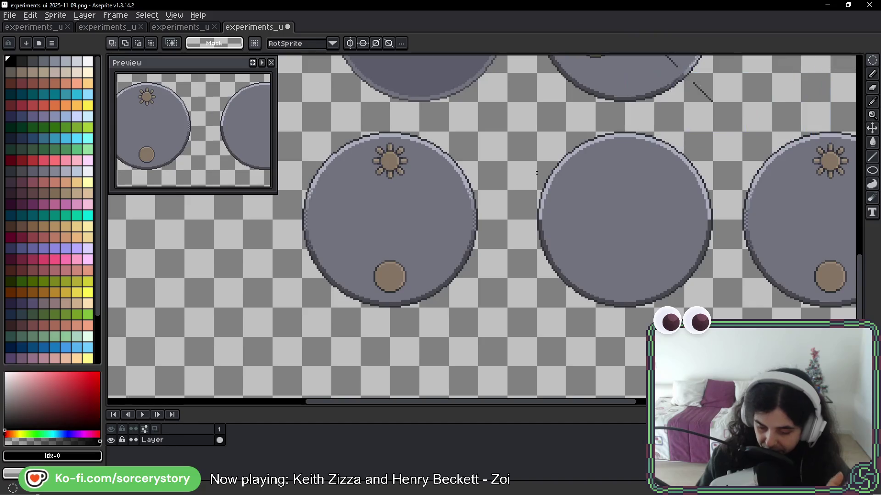
Zoom in on the left sun-and-moon dial and draw an elliptical selection around its outline.
{"action": "scroll", "coordinate": [365, 202], "scroll_direction": "up", "scroll_amount": 1}
{"action": "left_click_drag", "start_coordinate": [366, 202], "coordinate": [474, 213]}
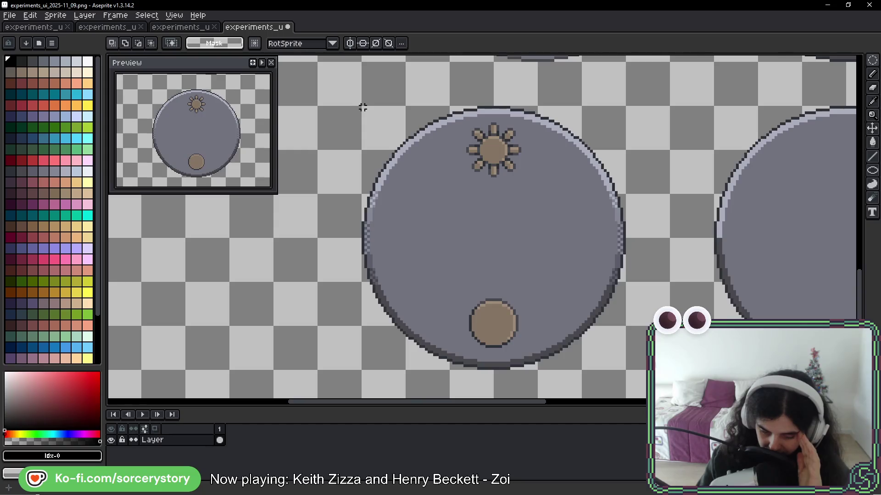
{"action": "scroll", "coordinate": [362, 108], "scroll_direction": "up", "scroll_amount": 1}
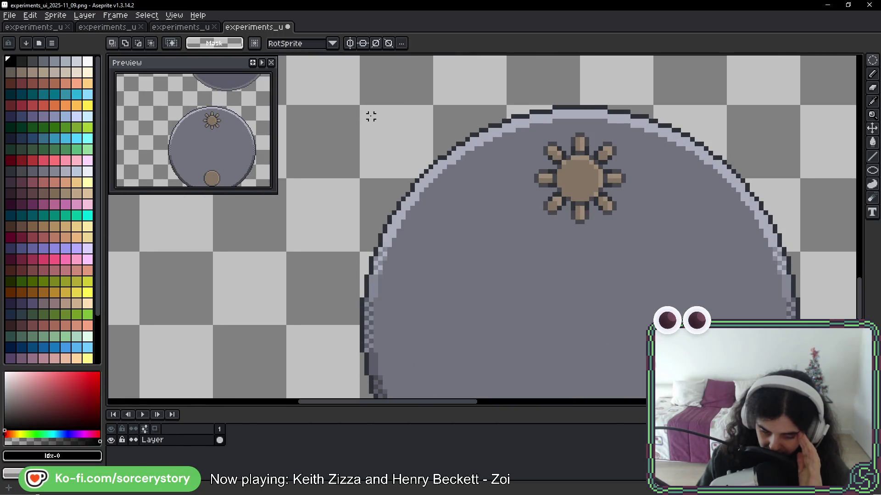
{"action": "mouse_move", "coordinate": [373, 120]}
{"action": "left_mouse_down"}
{"action": "mouse_move", "coordinate": [570, 393]}
{"action": "mouse_move", "coordinate": [815, 299]}
{"action": "mouse_move", "coordinate": [624, 299]}
{"action": "left_mouse_up"}
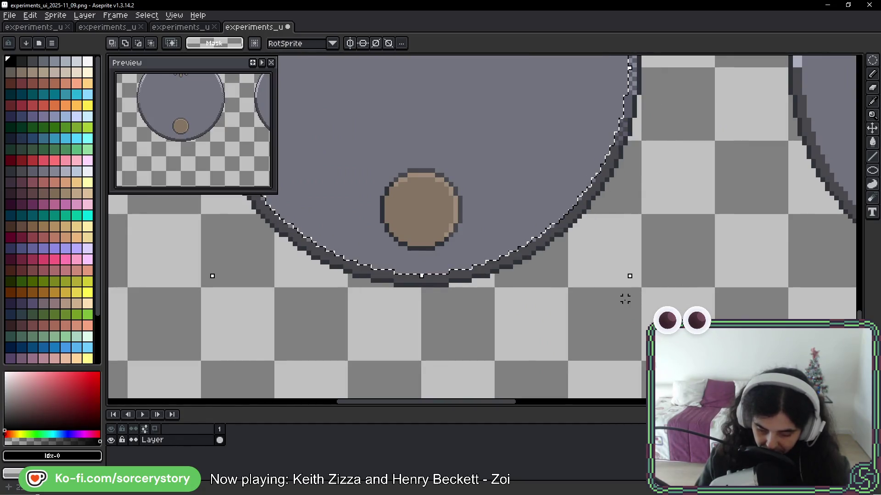
{"action": "left_click_drag", "start_coordinate": [554, 184], "coordinate": [596, 289]}
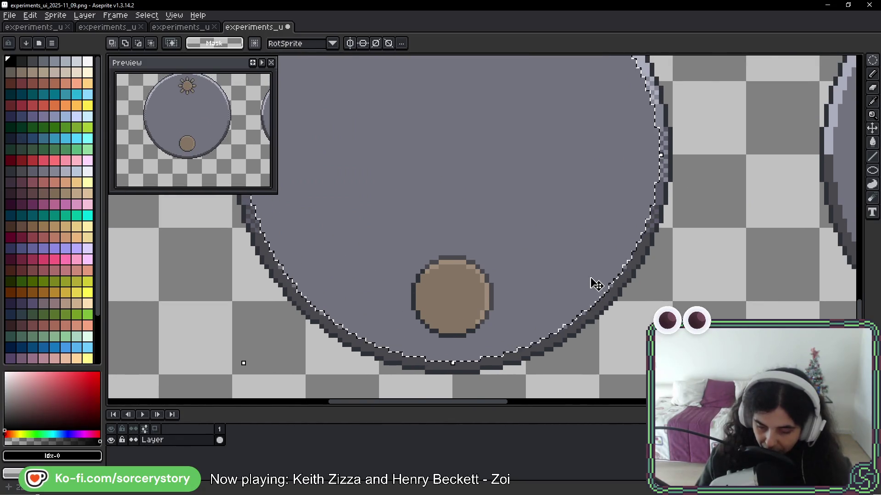
{"action": "scroll", "coordinate": [596, 289], "scroll_direction": "down", "scroll_amount": 2}
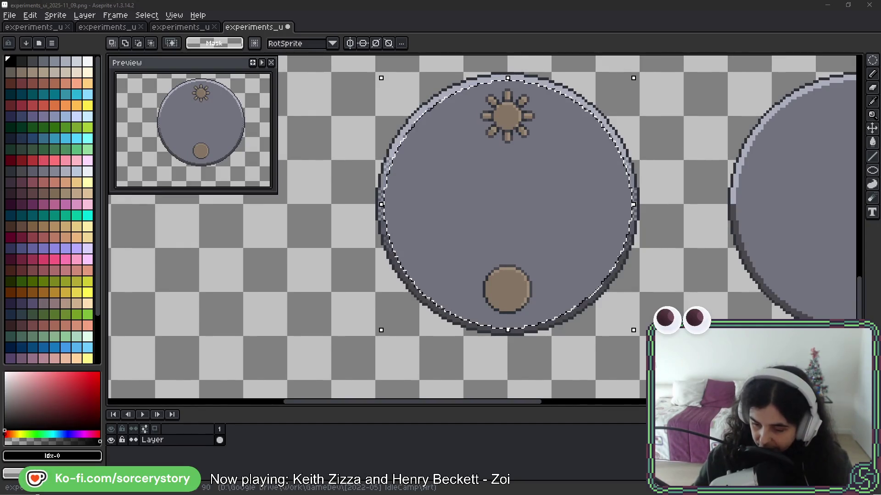
Glance at the UI mockup tab, then rectangle-select the sun-and-moon dial.
{"action": "left_click", "coordinate": [43, 28]}
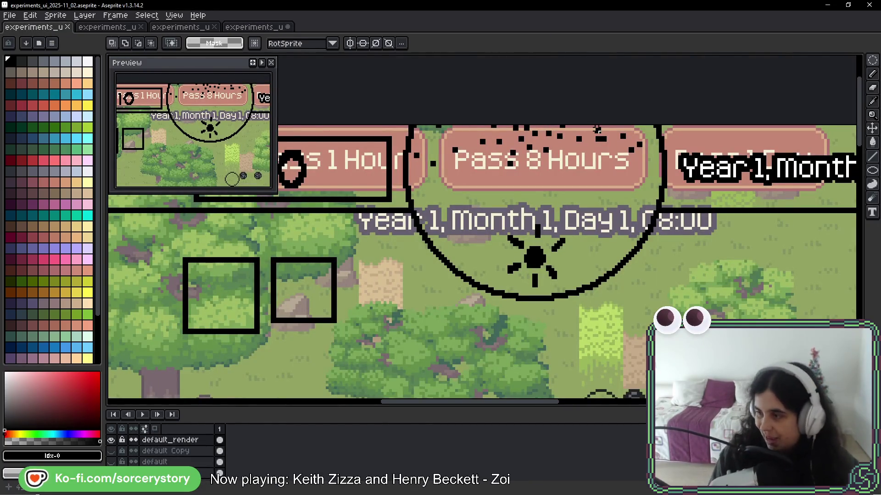
{"action": "key", "text": "ctrl+shift+Tab"}
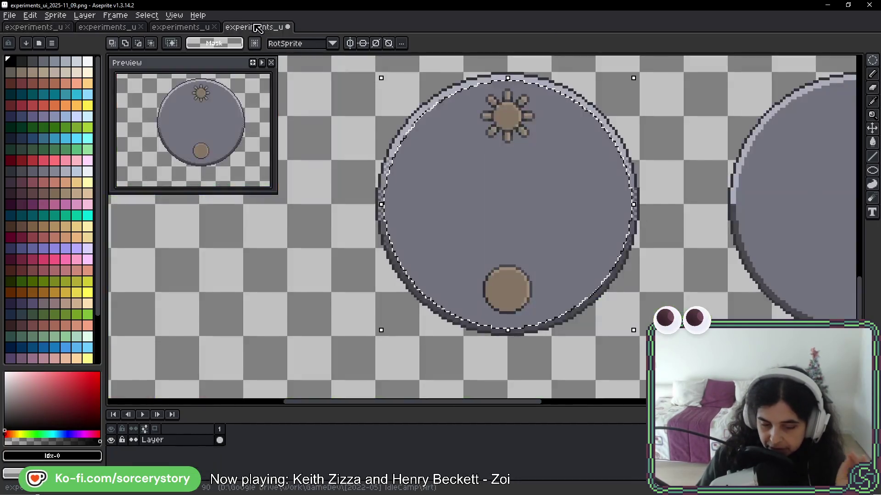
{"action": "left_click", "coordinate": [873, 60]}
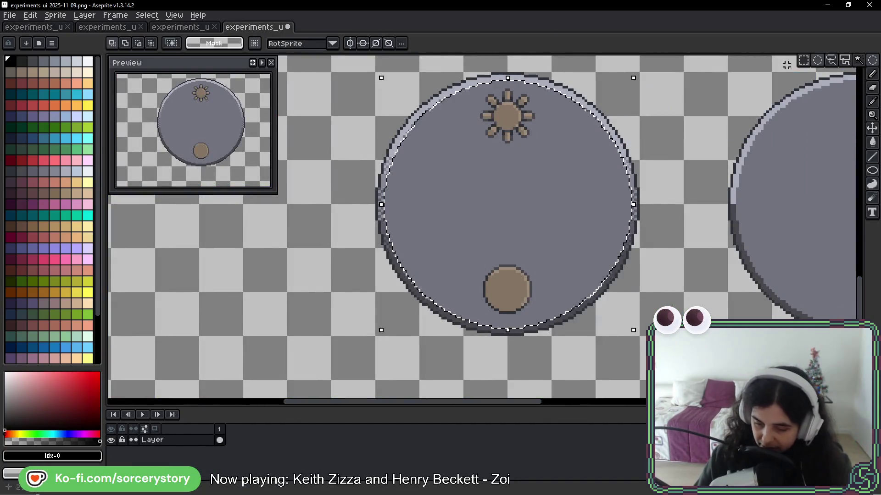
{"action": "left_click", "coordinate": [621, 104]}
{"action": "mouse_move", "coordinate": [637, 75]}
{"action": "left_mouse_down"}
{"action": "mouse_move", "coordinate": [419, 330]}
{"action": "mouse_move", "coordinate": [376, 330]}
{"action": "left_mouse_up"}
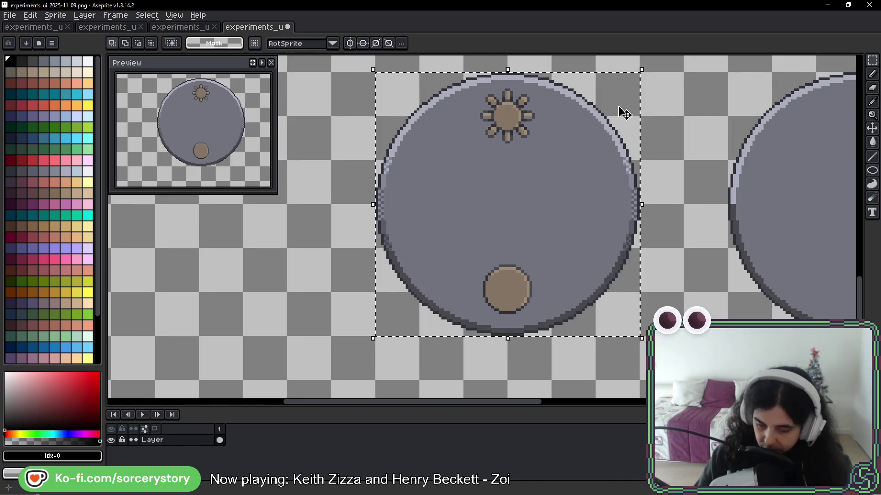
Try tilting the selected dial, cancel the rotation, and deselect it.
{"action": "mouse_move", "coordinate": [651, 63]}
{"action": "left_mouse_down"}
{"action": "mouse_move", "coordinate": [701, 198]}
{"action": "mouse_move", "coordinate": [642, 339]}
{"action": "mouse_move", "coordinate": [395, 360]}
{"action": "mouse_move", "coordinate": [350, 271]}
{"action": "mouse_move", "coordinate": [436, 133]}
{"action": "mouse_move", "coordinate": [515, 110]}
{"action": "mouse_move", "coordinate": [625, 132]}
{"action": "mouse_move", "coordinate": [659, 182]}
{"action": "mouse_move", "coordinate": [403, 340]}
{"action": "mouse_move", "coordinate": [574, 69]}
{"action": "mouse_move", "coordinate": [360, 291]}
{"action": "mouse_move", "coordinate": [651, 209]}
{"action": "mouse_move", "coordinate": [474, 321]}
{"action": "mouse_move", "coordinate": [500, 199]}
{"action": "mouse_move", "coordinate": [692, 188]}
{"action": "mouse_move", "coordinate": [697, 357]}
{"action": "mouse_move", "coordinate": [417, 246]}
{"action": "mouse_move", "coordinate": [601, 281]}
{"action": "mouse_move", "coordinate": [535, 106]}
{"action": "mouse_move", "coordinate": [434, 140]}
{"action": "mouse_move", "coordinate": [495, 118]}
{"action": "mouse_move", "coordinate": [521, 87]}
{"action": "mouse_move", "coordinate": [436, 310]}
{"action": "left_mouse_up"}
{"action": "key", "text": "Escape"}
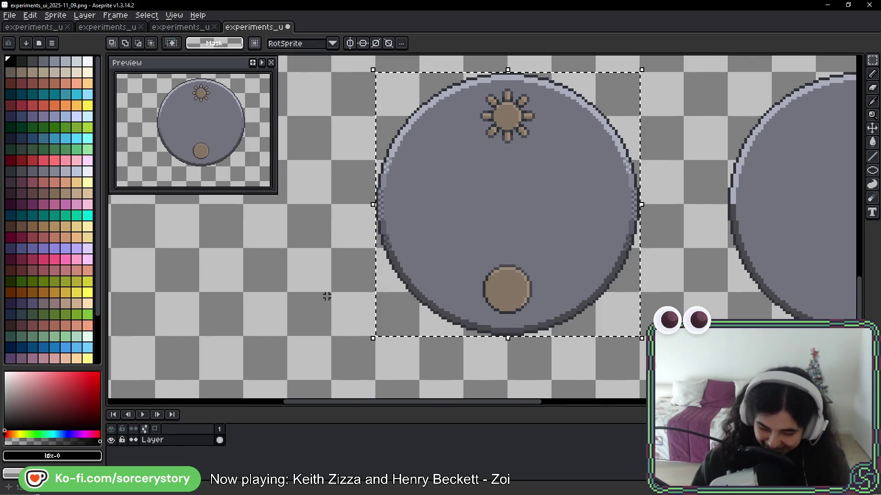
{"action": "key", "text": "ctrl+d"}
{"action": "scroll", "coordinate": [601, 165], "scroll_direction": "right", "scroll_amount": 1}
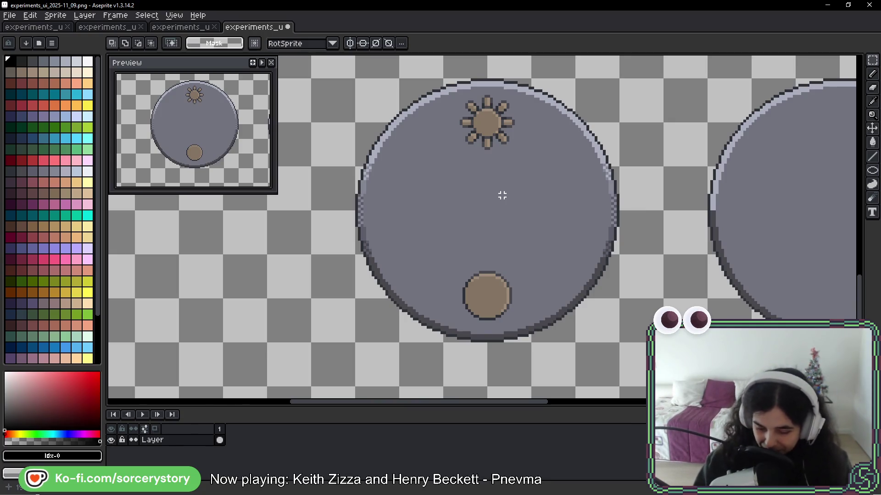
Drag a test marquee on the dial, clear it, then zoom out and pan to the canvas's left edge.
{"action": "left_click_drag", "start_coordinate": [602, 87], "coordinate": [367, 306]}
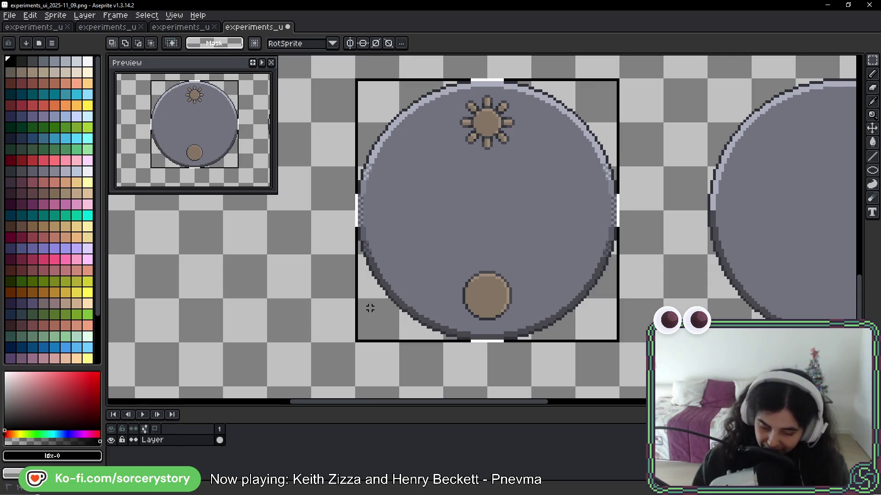
{"action": "left_click", "coordinate": [602, 162]}
{"action": "scroll", "coordinate": [682, 188], "scroll_direction": "right", "scroll_amount": 2}
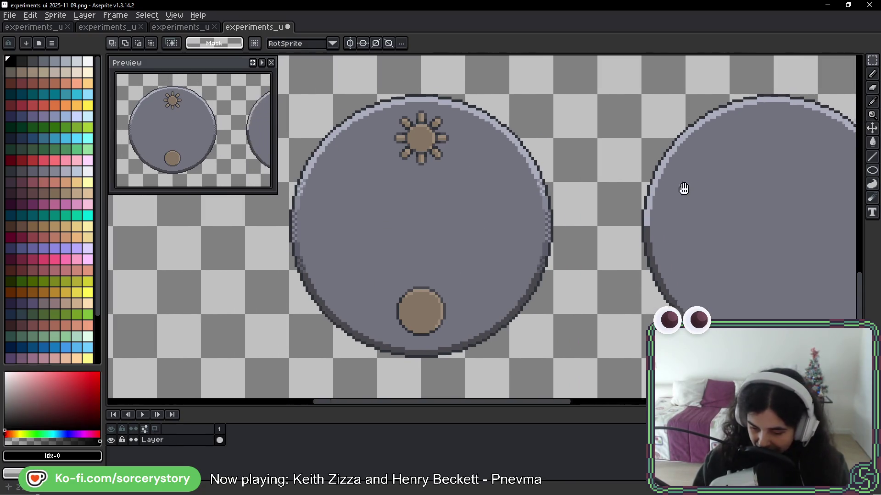
{"action": "scroll", "coordinate": [611, 183], "scroll_direction": "down", "scroll_amount": 1}
{"action": "scroll", "coordinate": [596, 197], "scroll_direction": "down", "scroll_amount": 1}
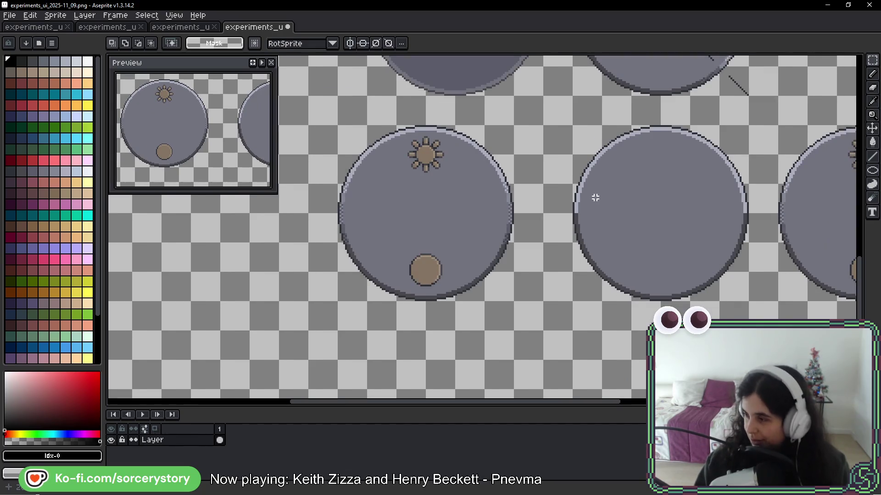
{"action": "mouse_move", "coordinate": [466, 165]}
{"action": "left_mouse_down"}
{"action": "mouse_move", "coordinate": [547, 166]}
{"action": "mouse_move", "coordinate": [596, 150]}
{"action": "mouse_move", "coordinate": [580, 158]}
{"action": "left_mouse_up"}
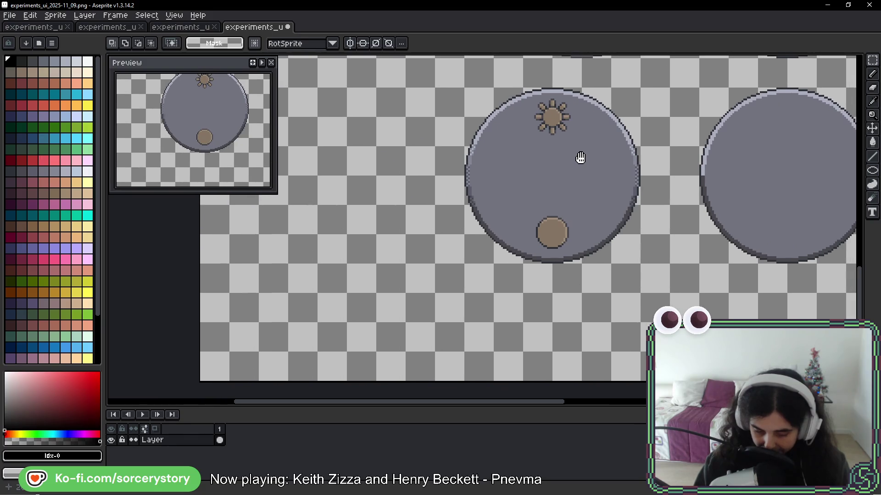
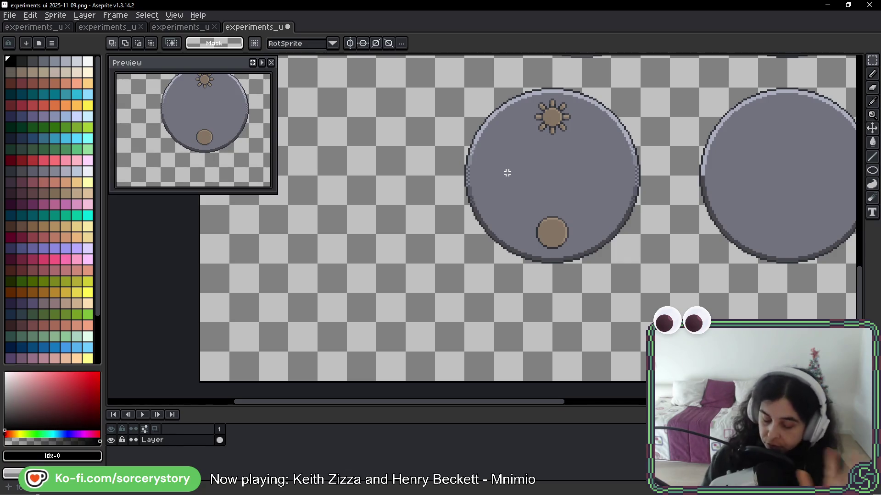
Sketch a curved loop below the dial with the 1px pencil, then undo it.
{"action": "scroll", "coordinate": [519, 230], "scroll_direction": "up", "scroll_amount": 1}
{"action": "left_click_drag", "start_coordinate": [546, 177], "coordinate": [537, 192]}
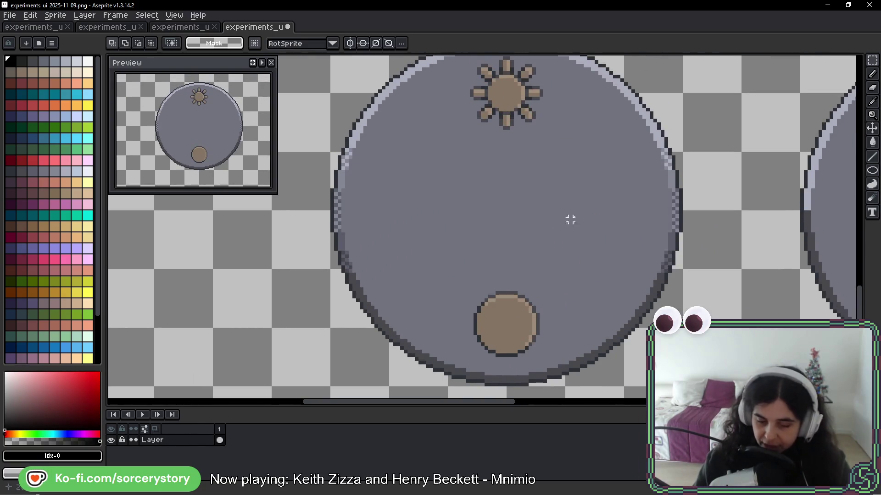
{"action": "scroll", "coordinate": [546, 208], "scroll_direction": "down", "scroll_amount": 1}
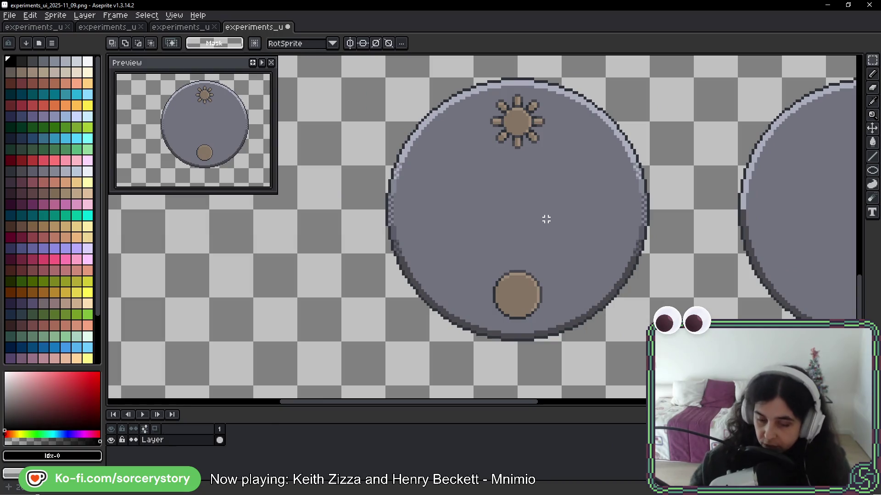
{"action": "key", "text": "b"}
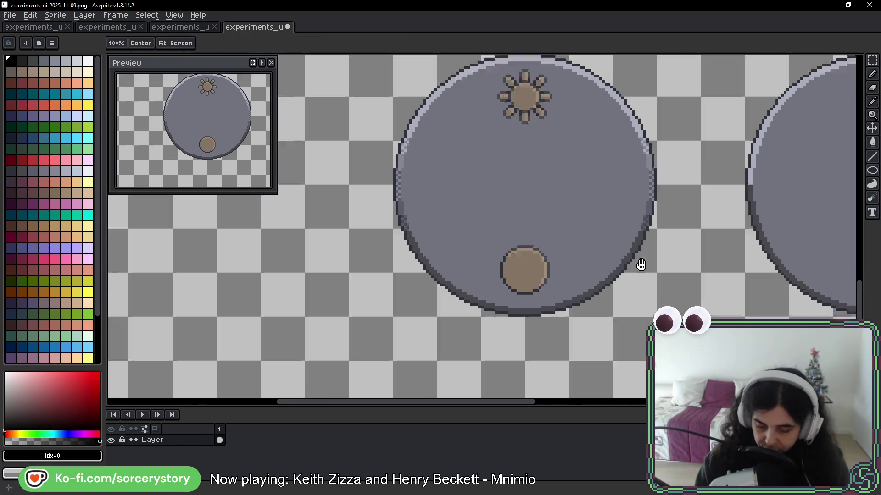
{"action": "scroll", "coordinate": [639, 262], "scroll_direction": "down", "scroll_amount": 3}
{"action": "mouse_move", "coordinate": [659, 250]}
{"action": "left_mouse_down"}
{"action": "mouse_move", "coordinate": [560, 289]}
{"action": "mouse_move", "coordinate": [589, 306]}
{"action": "mouse_move", "coordinate": [662, 266]}
{"action": "left_mouse_up"}
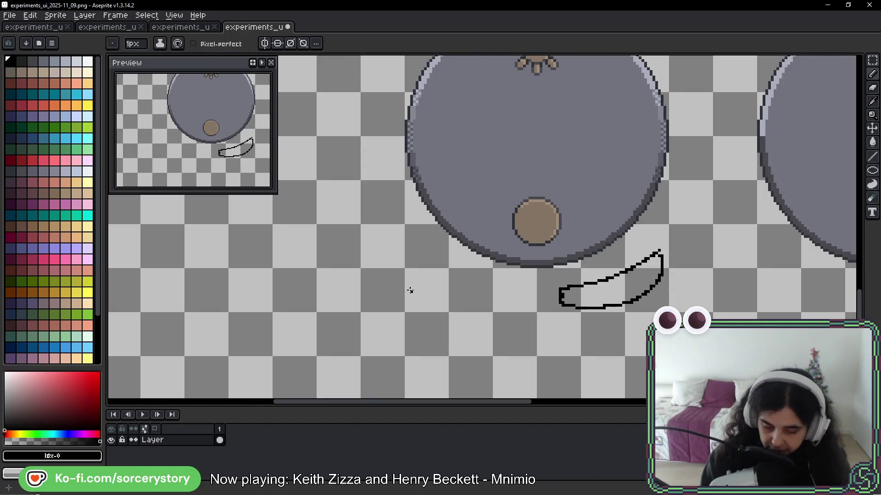
{"action": "key", "text": "ctrl+z"}
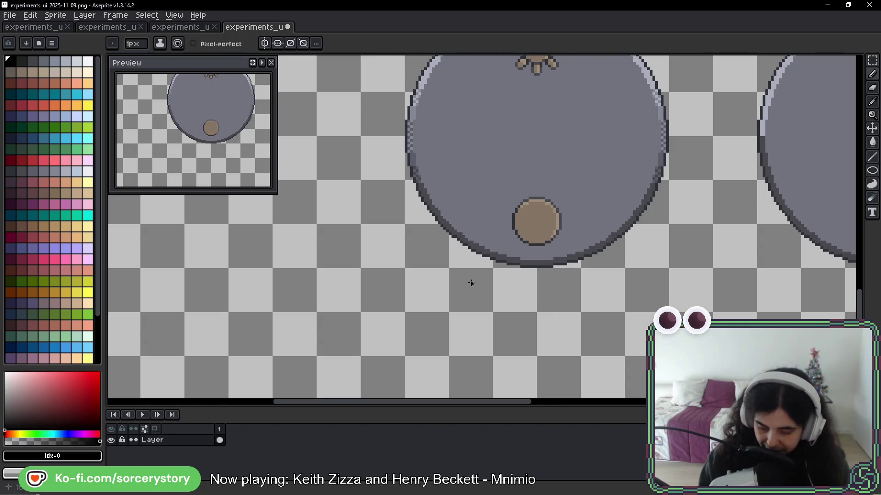
Sketch a banner outline with a divider and arrow marks below the dial, then undo it all.
{"action": "mouse_move", "coordinate": [557, 287]}
{"action": "left_mouse_down"}
{"action": "mouse_move", "coordinate": [664, 227]}
{"action": "mouse_move", "coordinate": [669, 275]}
{"action": "mouse_move", "coordinate": [566, 286]}
{"action": "mouse_move", "coordinate": [661, 227]}
{"action": "mouse_move", "coordinate": [696, 255]}
{"action": "mouse_move", "coordinate": [612, 308]}
{"action": "mouse_move", "coordinate": [569, 313]}
{"action": "left_mouse_up"}
{"action": "key", "text": "ctrl+z"}
{"action": "mouse_move", "coordinate": [610, 270]}
{"action": "left_mouse_down"}
{"action": "mouse_move", "coordinate": [617, 305]}
{"action": "mouse_move", "coordinate": [588, 304]}
{"action": "left_mouse_up"}
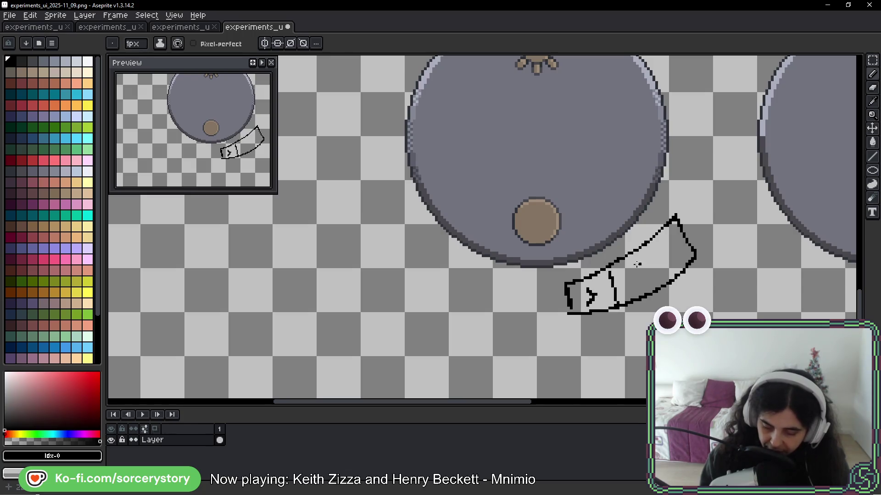
{"action": "mouse_move", "coordinate": [642, 250]}
{"action": "left_mouse_down"}
{"action": "mouse_move", "coordinate": [657, 280]}
{"action": "mouse_move", "coordinate": [632, 287]}
{"action": "mouse_move", "coordinate": [645, 286]}
{"action": "left_mouse_up"}
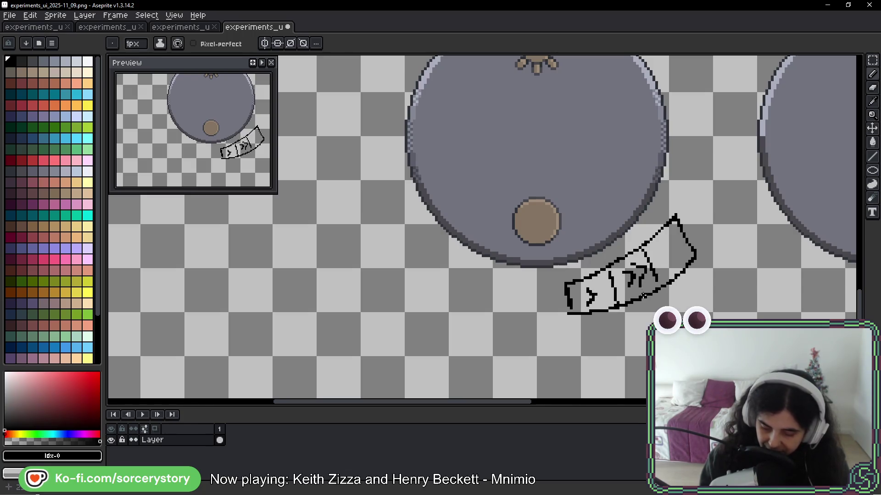
{"action": "left_click_drag", "start_coordinate": [659, 253], "coordinate": [674, 249]}
{"action": "left_click_drag", "start_coordinate": [672, 236], "coordinate": [677, 255]}
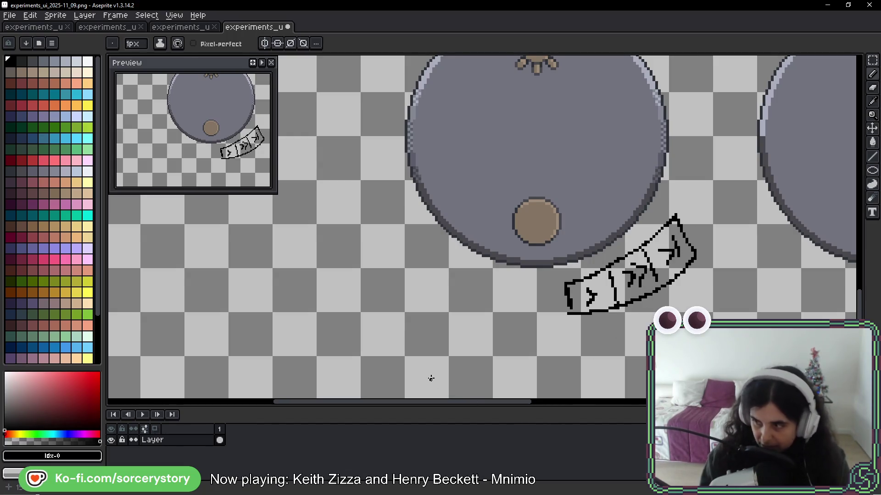
{"action": "key", "text": "ctrl+z"}
{"action": "key", "text": "ctrl+z"}
{"action": "key", "text": "ctrl+z"}
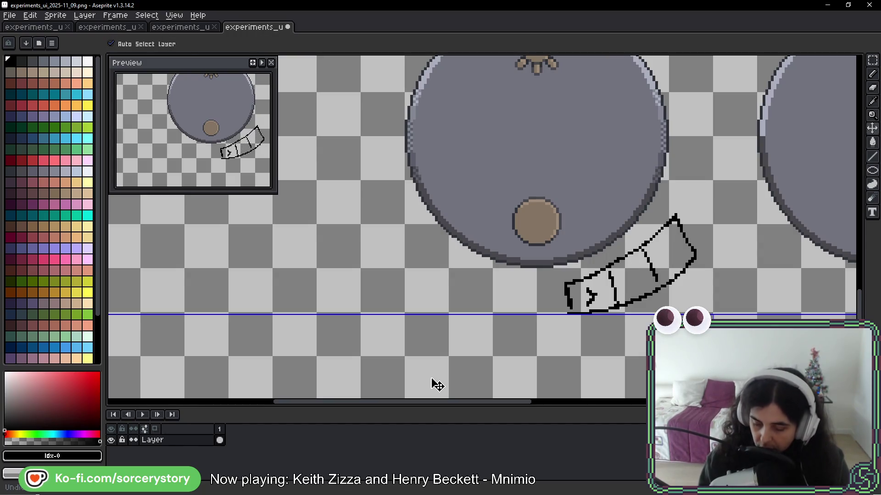
{"action": "key", "text": "ctrl+z"}
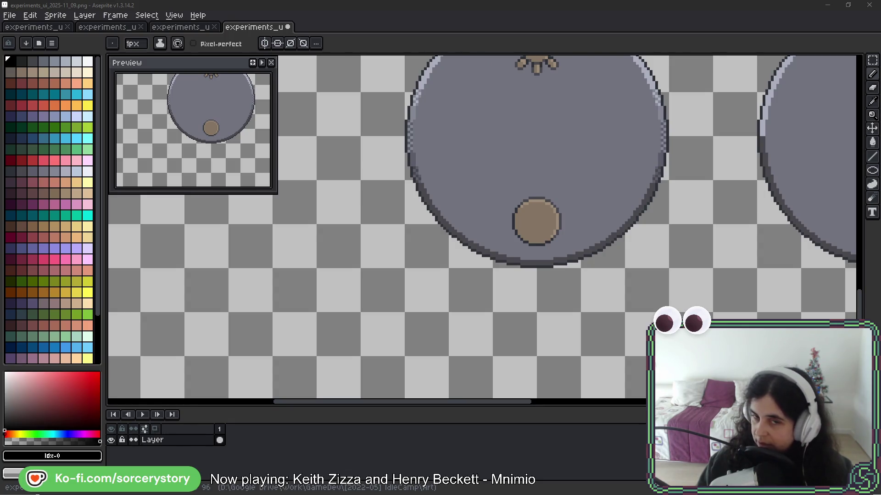
Zoom into the BeeRef clock reference, then open experiments_ui_2025-11_10.png in a new Aseprite tab.
{"action": "key", "text": "alt+Tab"}
{"action": "scroll", "coordinate": [339, 201], "scroll_direction": "up", "scroll_amount": 3}
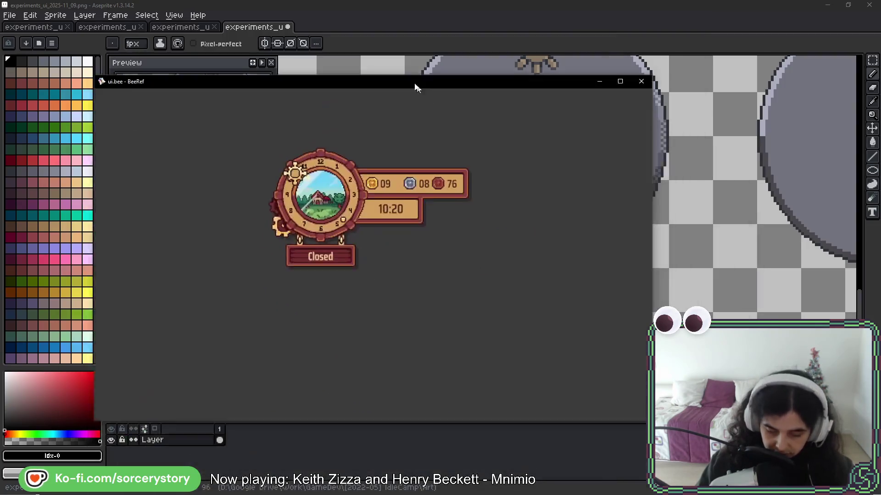
{"action": "scroll", "coordinate": [347, 204], "scroll_direction": "up", "scroll_amount": 5}
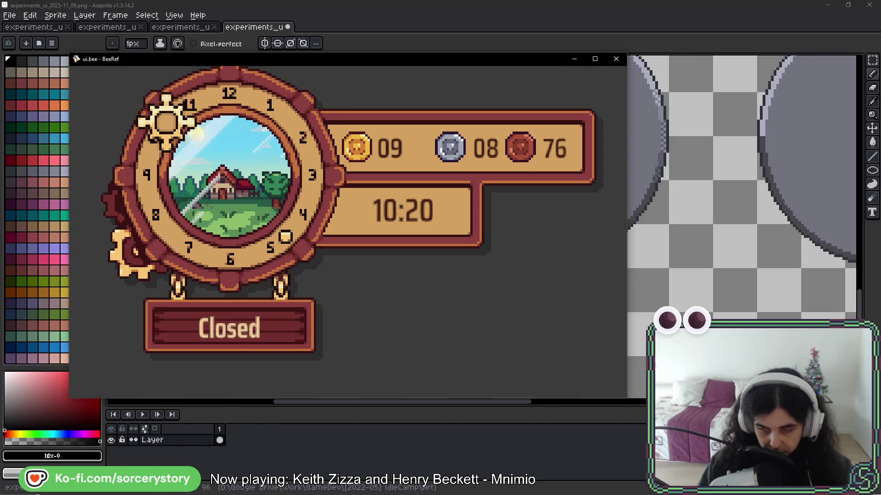
{"action": "key", "text": "alt+Tab"}
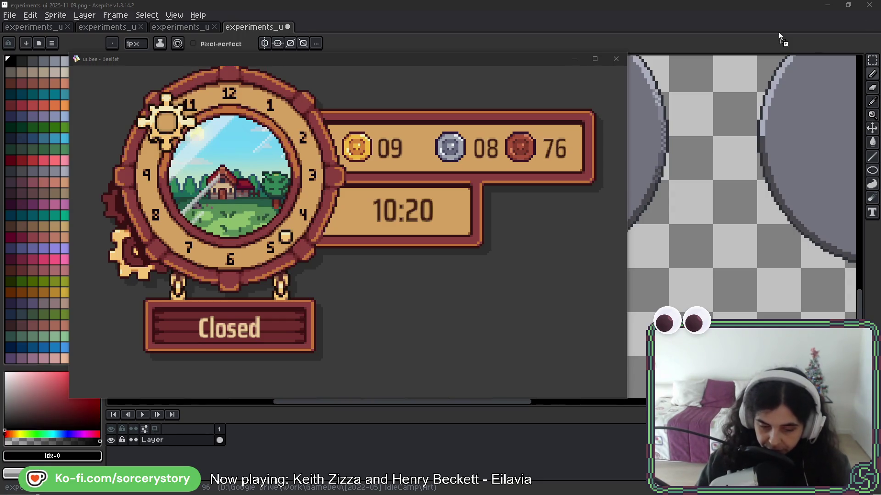
{"action": "left_click_drag", "start_coordinate": [385, 32], "coordinate": [387, 32]}
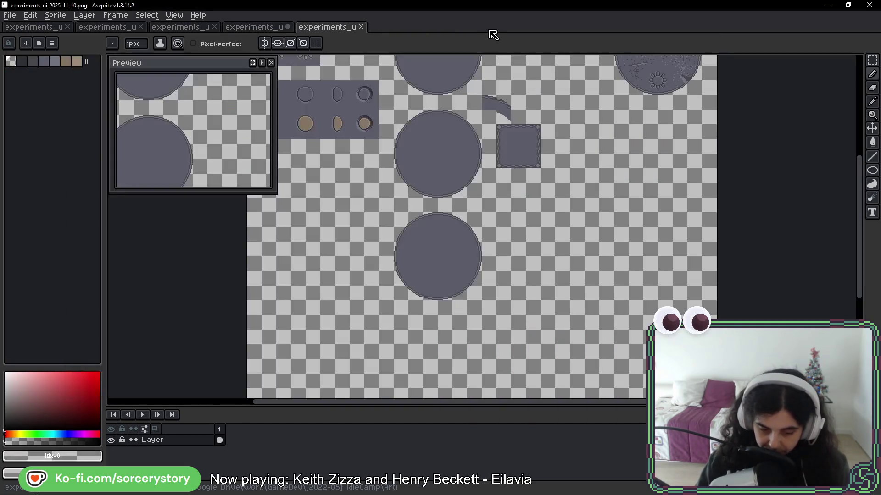
Save the 2025-11_09 sheet and copy its dial sprites.
{"action": "left_click", "coordinate": [257, 27]}
{"action": "scroll", "coordinate": [590, 256], "scroll_direction": "down", "scroll_amount": 3}
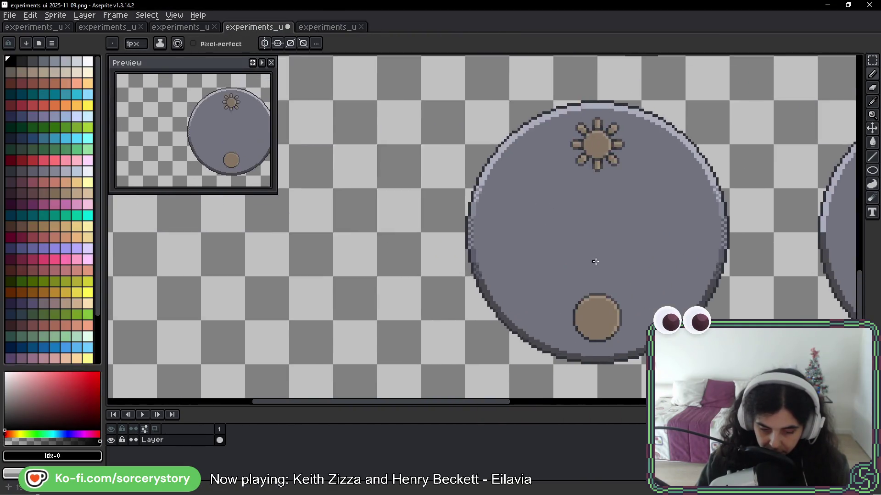
{"action": "scroll", "coordinate": [569, 110], "scroll_direction": "up", "scroll_amount": 2}
{"action": "left_click_drag", "start_coordinate": [569, 110], "coordinate": [478, 197]}
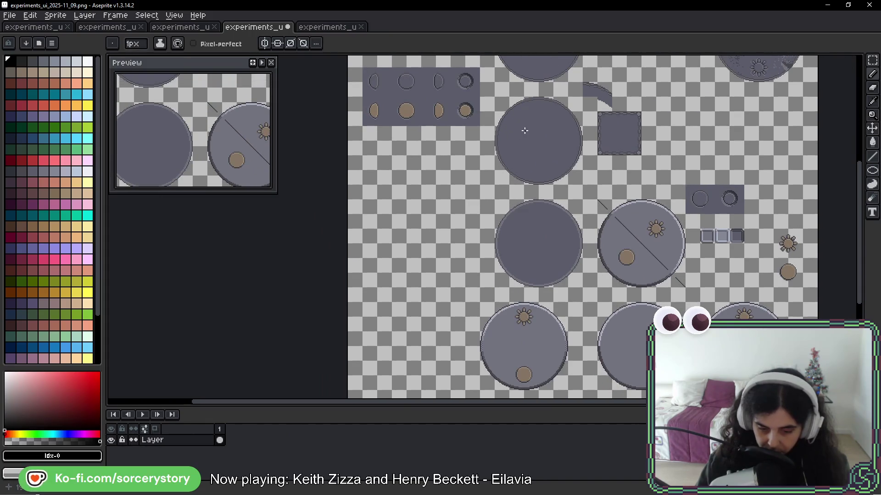
{"action": "key", "text": "v"}
{"action": "key", "text": "ctrl+s"}
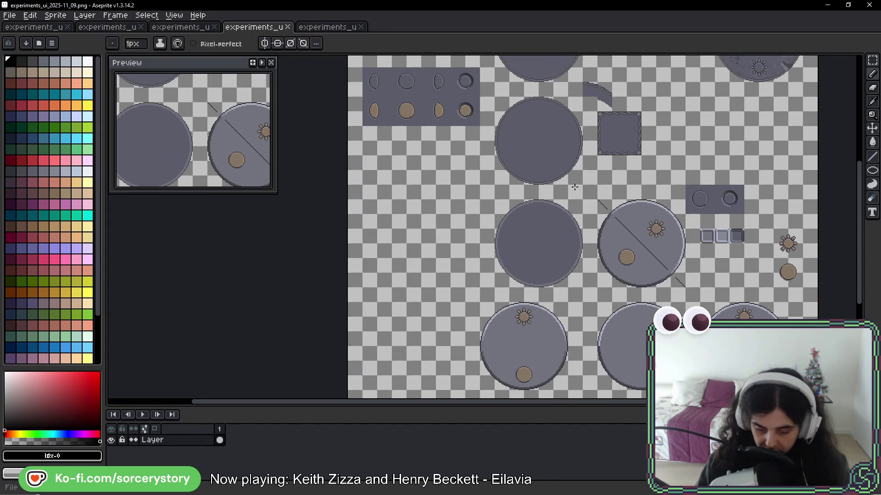
{"action": "scroll", "coordinate": [596, 184], "scroll_direction": "down", "scroll_amount": 3}
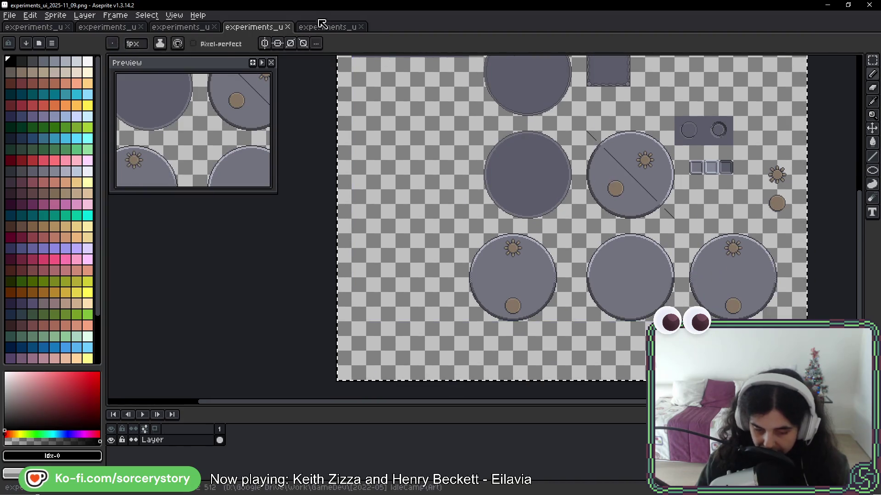
Clear the 2025-11_10 canvas and paste the 11_09 dial sprites into it.
{"action": "left_click", "coordinate": [326, 27]}
{"action": "key", "text": "ctrl+a"}
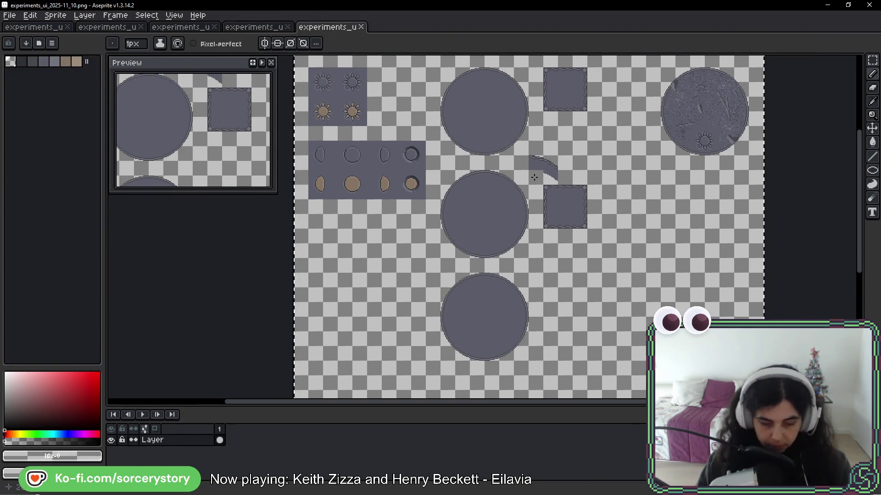
{"action": "key", "text": "Delete"}
{"action": "key", "text": "ctrl+v"}
{"action": "key", "text": "Return"}
{"action": "scroll", "coordinate": [582, 171], "scroll_direction": "down", "scroll_amount": 5}
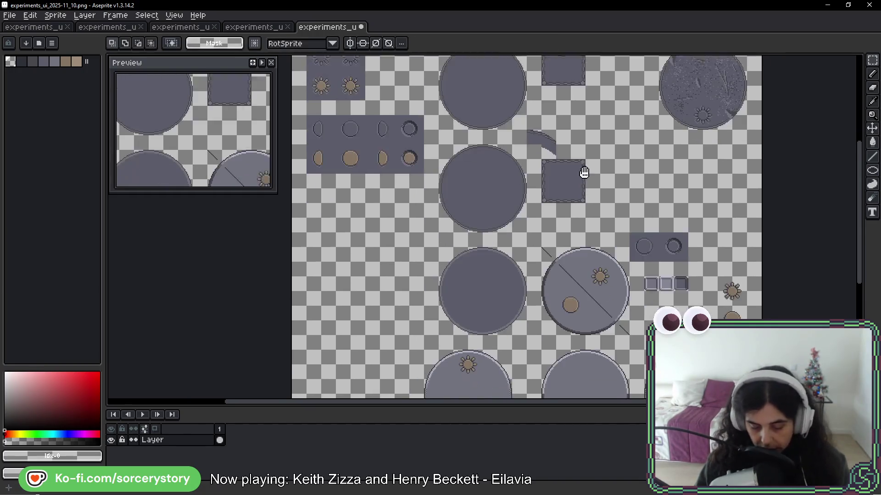
{"action": "scroll", "coordinate": [555, 140], "scroll_direction": "right", "scroll_amount": 2}
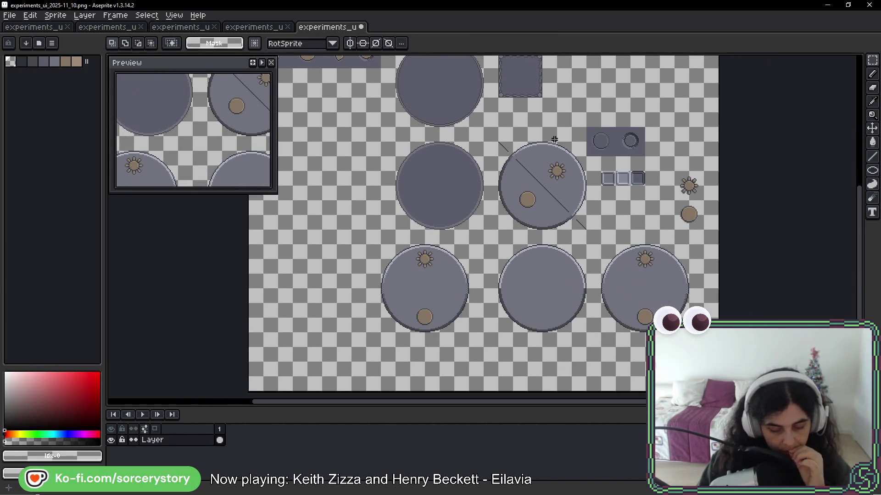
{"action": "scroll", "coordinate": [499, 231], "scroll_direction": "down", "scroll_amount": 2}
{"action": "scroll", "coordinate": [499, 232], "scroll_direction": "up", "scroll_amount": 2}
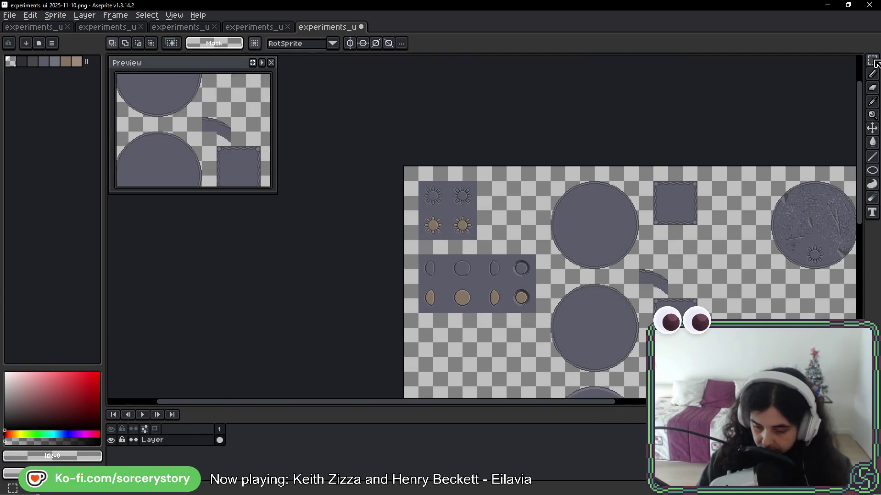
{"action": "scroll", "coordinate": [586, 220], "scroll_direction": "down", "scroll_amount": 5}
{"action": "scroll", "coordinate": [586, 220], "scroll_direction": "right", "scroll_amount": 3}
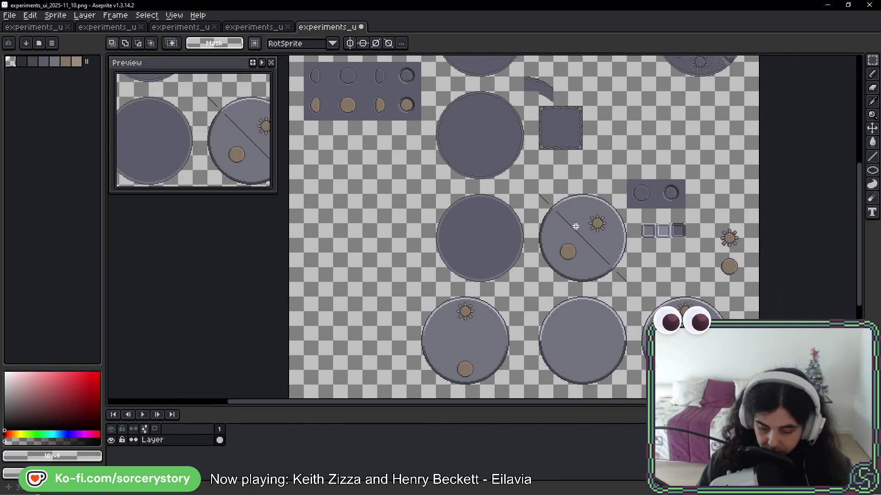
Delete the unused sprites, including the plain circle and the top-row sprites.
{"action": "mouse_move", "coordinate": [303, 90]}
{"action": "left_mouse_down"}
{"action": "mouse_move", "coordinate": [422, 122]}
{"action": "mouse_move", "coordinate": [389, 381]}
{"action": "mouse_move", "coordinate": [390, 374]}
{"action": "left_mouse_up"}
{"action": "key", "text": "ctrl+d"}
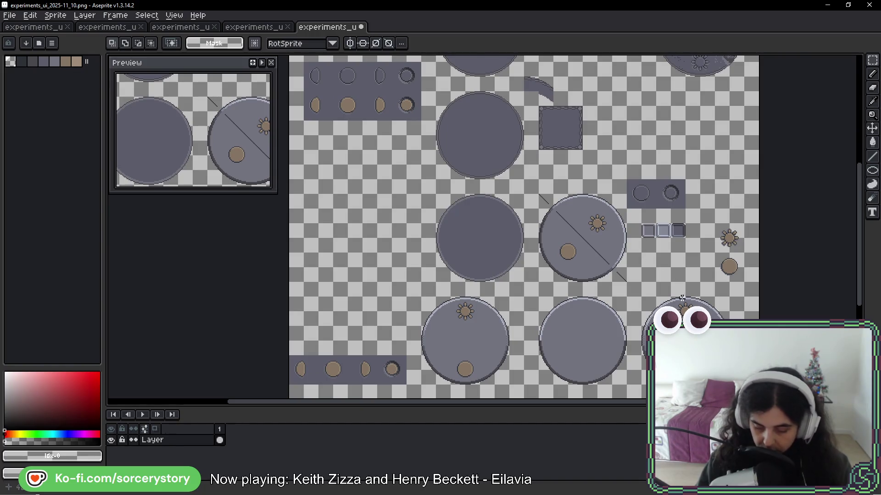
{"action": "left_click_drag", "start_coordinate": [540, 298], "coordinate": [626, 385]}
{"action": "key", "text": "Delete"}
{"action": "mouse_move", "coordinate": [700, 281]}
{"action": "left_mouse_down"}
{"action": "mouse_move", "coordinate": [553, 222]}
{"action": "mouse_move", "coordinate": [423, 122]}
{"action": "mouse_move", "coordinate": [435, 83]}
{"action": "left_mouse_up"}
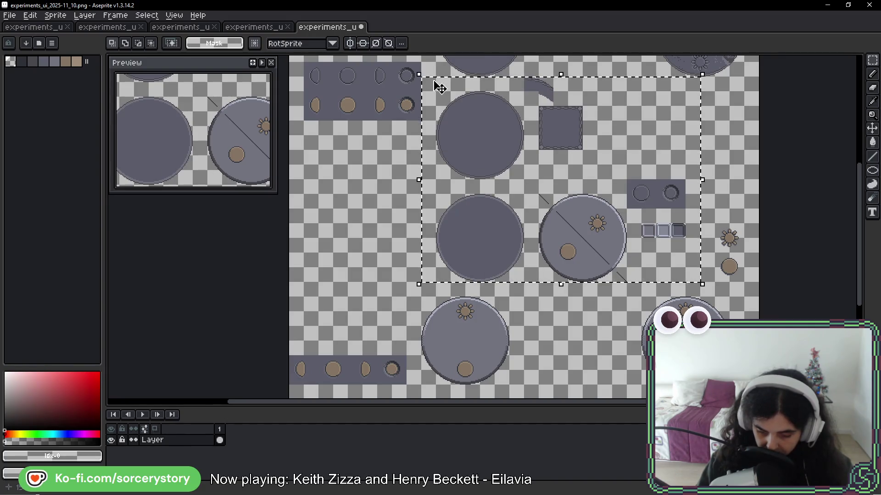
{"action": "key", "text": "Delete"}
{"action": "scroll", "coordinate": [503, 193], "scroll_direction": "up", "scroll_amount": 5}
{"action": "mouse_move", "coordinate": [341, 124]}
{"action": "left_mouse_down"}
{"action": "mouse_move", "coordinate": [672, 261]}
{"action": "mouse_move", "coordinate": [784, 263]}
{"action": "mouse_move", "coordinate": [780, 269]}
{"action": "left_mouse_up"}
{"action": "key", "text": "Delete"}
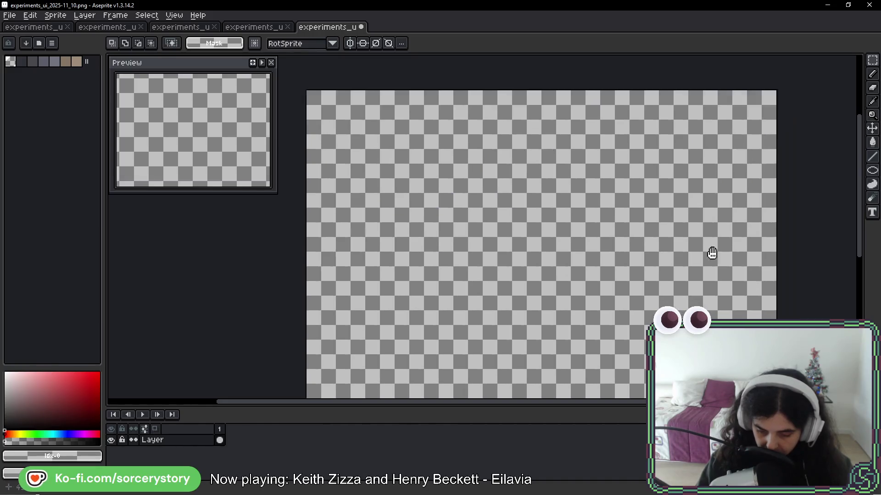
{"action": "scroll", "coordinate": [636, 203], "scroll_direction": "down", "scroll_amount": 5}
Move the two small marker sprites to the sheet's top-left corner.
{"action": "left_click_drag", "start_coordinate": [619, 216], "coordinate": [648, 274]}
{"action": "key", "text": "ctrl+x"}
{"action": "key", "text": "ctrl+v"}
{"action": "scroll", "coordinate": [459, 230], "scroll_direction": "up", "scroll_amount": 5}
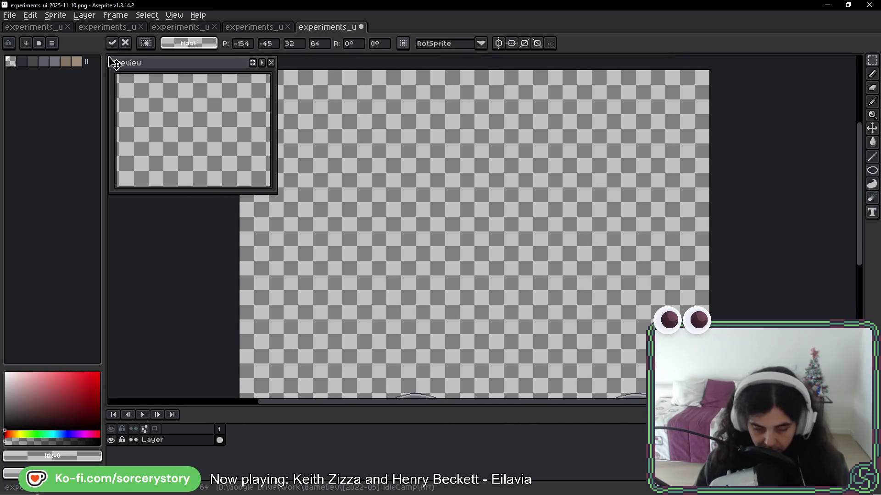
{"action": "scroll", "coordinate": [459, 229], "scroll_direction": "left", "scroll_amount": 3}
{"action": "mouse_move", "coordinate": [147, 173]}
{"action": "left_mouse_down"}
{"action": "mouse_move", "coordinate": [417, 124]}
{"action": "mouse_move", "coordinate": [410, 115]}
{"action": "left_mouse_up"}
{"action": "key", "text": "Return"}
{"action": "scroll", "coordinate": [456, 102], "scroll_direction": "down", "scroll_amount": 5}
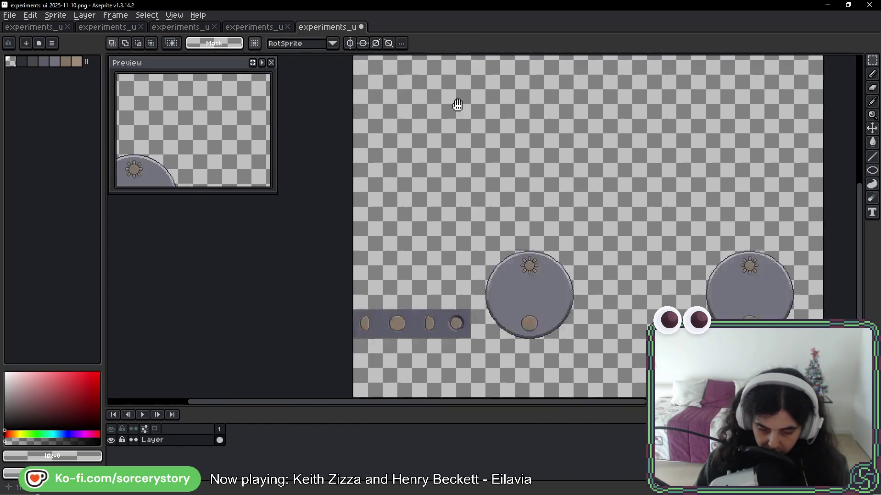
Move the marker strip and middle dial up to the top of the sheet.
{"action": "mouse_move", "coordinate": [356, 203]}
{"action": "left_mouse_down"}
{"action": "mouse_move", "coordinate": [521, 291]}
{"action": "mouse_move", "coordinate": [570, 299]}
{"action": "left_mouse_up"}
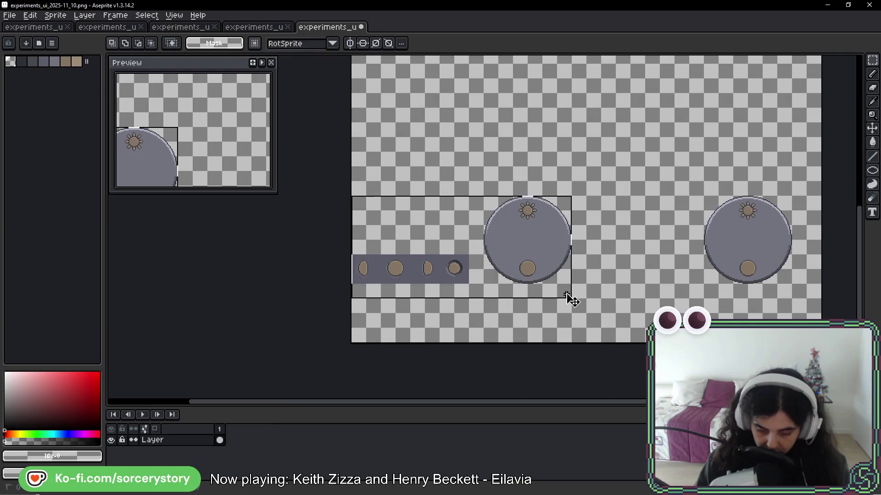
{"action": "key", "text": "ctrl+x"}
{"action": "key", "text": "ctrl+v"}
{"action": "scroll", "coordinate": [550, 184], "scroll_direction": "up", "scroll_amount": 5}
{"action": "mouse_move", "coordinate": [531, 59]}
{"action": "left_mouse_down"}
{"action": "mouse_move", "coordinate": [567, 285]}
{"action": "mouse_move", "coordinate": [535, 236]}
{"action": "mouse_move", "coordinate": [555, 239]}
{"action": "left_mouse_up"}
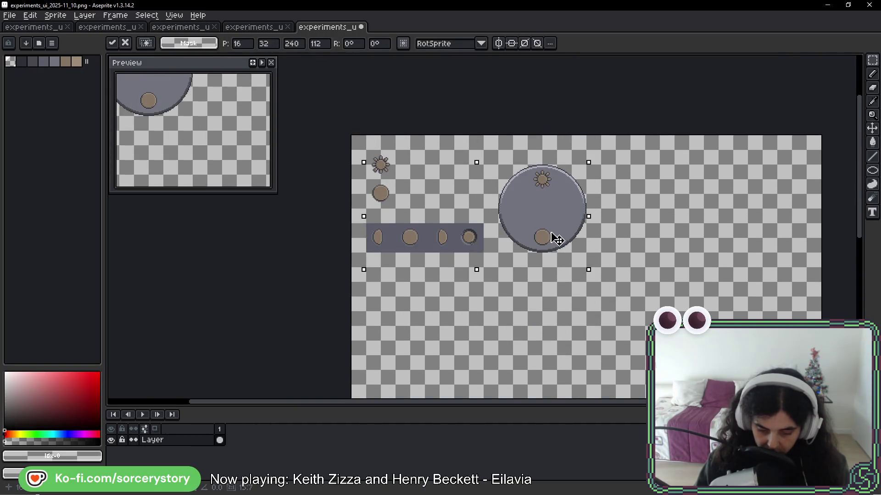
{"action": "key", "text": "Return"}
{"action": "scroll", "coordinate": [390, 234], "scroll_direction": "up", "scroll_amount": 3}
Bucket-fill the marker strip's dark background to transparent.
{"action": "mouse_move", "coordinate": [395, 234]}
{"action": "left_mouse_down"}
{"action": "mouse_move", "coordinate": [640, 284]}
{"action": "mouse_move", "coordinate": [722, 251]}
{"action": "mouse_move", "coordinate": [711, 232]}
{"action": "mouse_move", "coordinate": [344, 263]}
{"action": "left_mouse_up"}
{"action": "key", "text": "g"}
{"action": "left_click", "coordinate": [392, 240]}
{"action": "key", "text": "ctrl+d"}
Select the row of four marker shapes with the rectangular marquee.
{"action": "key", "text": "m"}
{"action": "scroll", "coordinate": [596, 198], "scroll_direction": "down", "scroll_amount": 2}
{"action": "left_click_drag", "start_coordinate": [486, 168], "coordinate": [429, 111]}
{"action": "left_click", "coordinate": [451, 137]}
{"action": "mouse_move", "coordinate": [447, 202]}
{"action": "left_mouse_down"}
{"action": "mouse_move", "coordinate": [453, 213]}
{"action": "mouse_move", "coordinate": [625, 244]}
{"action": "mouse_move", "coordinate": [638, 240]}
{"action": "mouse_move", "coordinate": [639, 151]}
{"action": "left_mouse_up"}
{"action": "scroll", "coordinate": [458, 206], "scroll_direction": "down", "scroll_amount": 5}
{"action": "scroll", "coordinate": [569, 248], "scroll_direction": "up", "scroll_amount": 3}
Move the lower-right dial up beside the other dial and save the sheet.
{"action": "left_click_drag", "start_coordinate": [591, 264], "coordinate": [684, 356]}
{"action": "mouse_move", "coordinate": [647, 333]}
{"action": "left_mouse_down"}
{"action": "mouse_move", "coordinate": [560, 112]}
{"action": "mouse_move", "coordinate": [557, 177]}
{"action": "mouse_move", "coordinate": [544, 178]}
{"action": "left_mouse_up"}
{"action": "key", "text": "ctrl+d"}
{"action": "key", "text": "ctrl+s"}
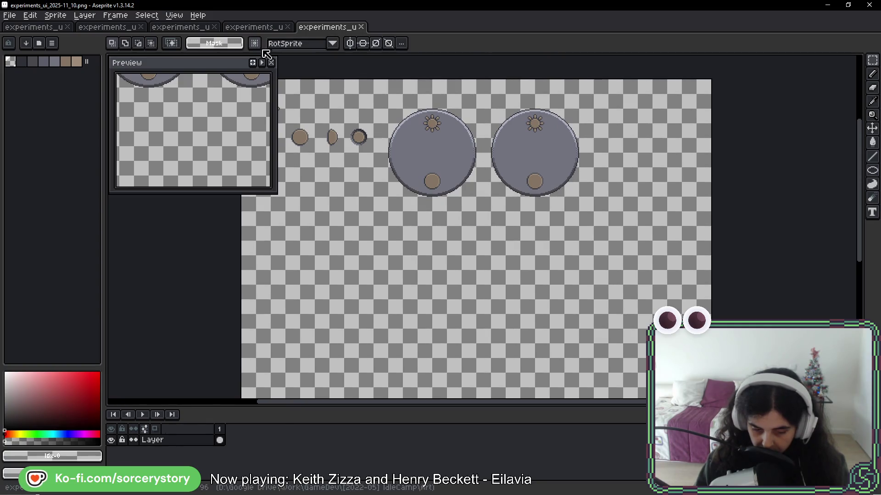
{"action": "left_click_drag", "start_coordinate": [499, 138], "coordinate": [609, 140]}
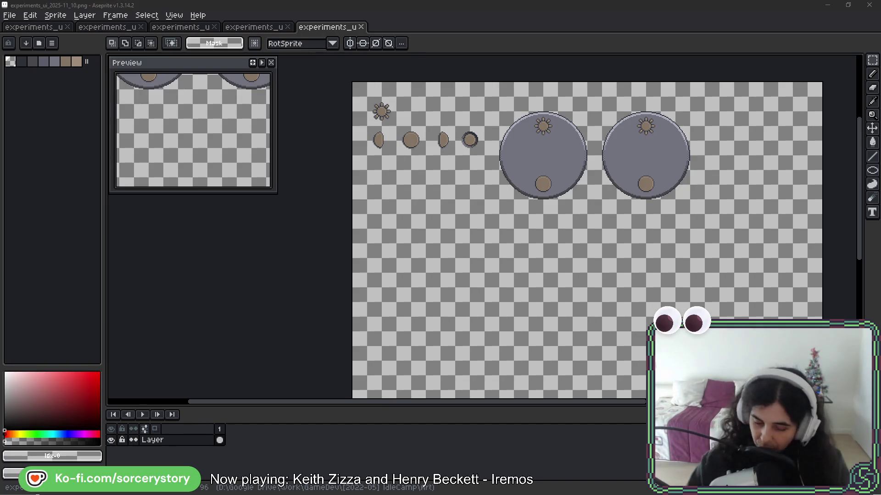
{"action": "scroll", "coordinate": [550, 120], "scroll_direction": "up", "scroll_amount": 3}
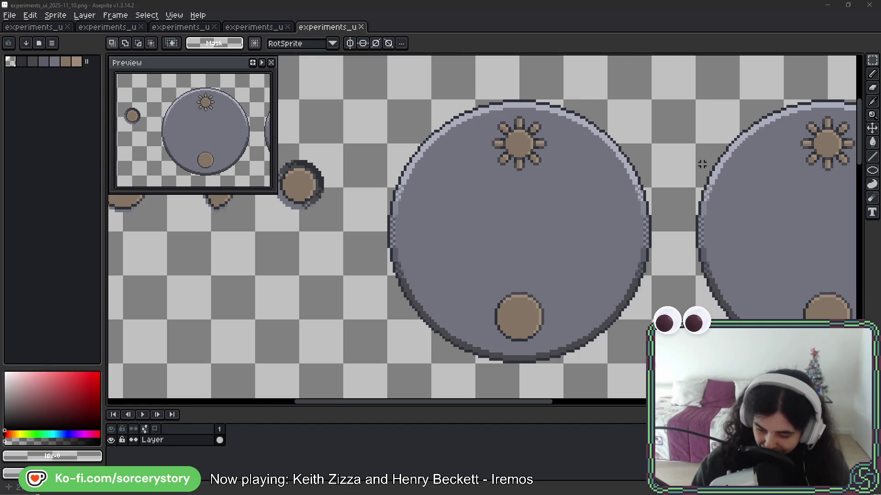
Center the dials in view and marquee-select the large left sun-and-moon dial.
{"action": "mouse_move", "coordinate": [768, 145]}
{"action": "left_mouse_down"}
{"action": "mouse_move", "coordinate": [702, 167]}
{"action": "mouse_move", "coordinate": [688, 184]}
{"action": "left_mouse_up"}
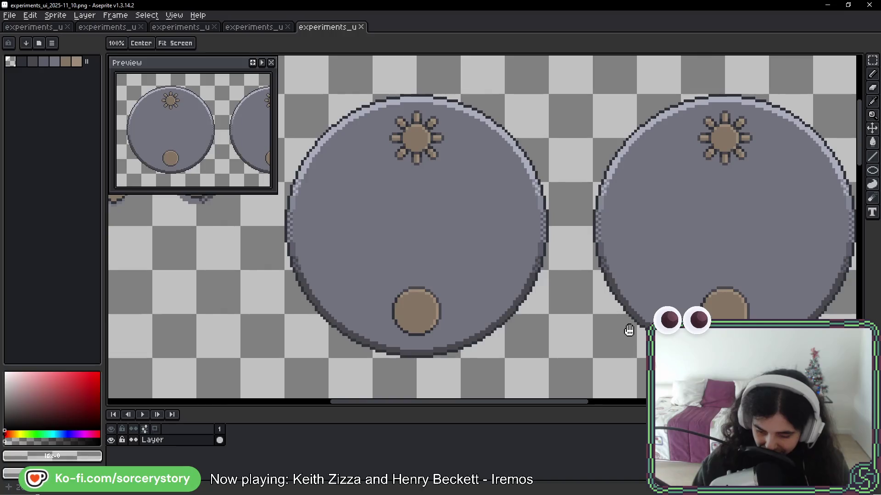
{"action": "key", "text": "v"}
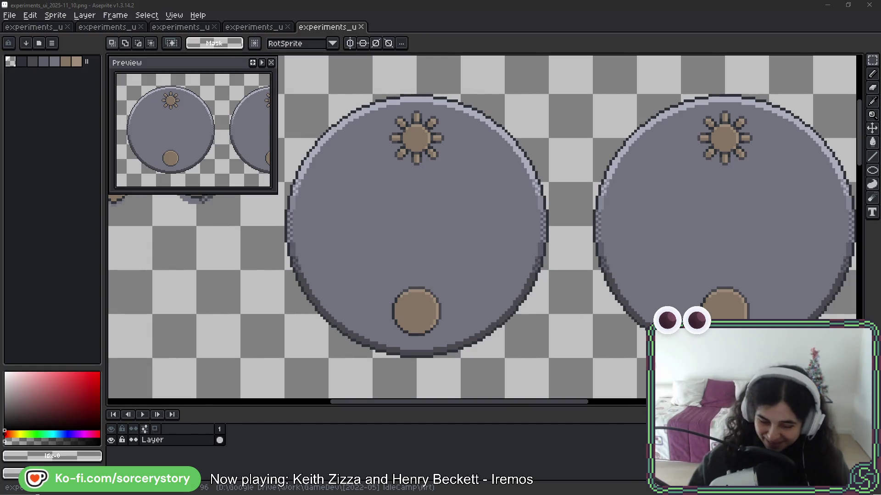
{"action": "left_click_drag", "start_coordinate": [335, 117], "coordinate": [483, 107]}
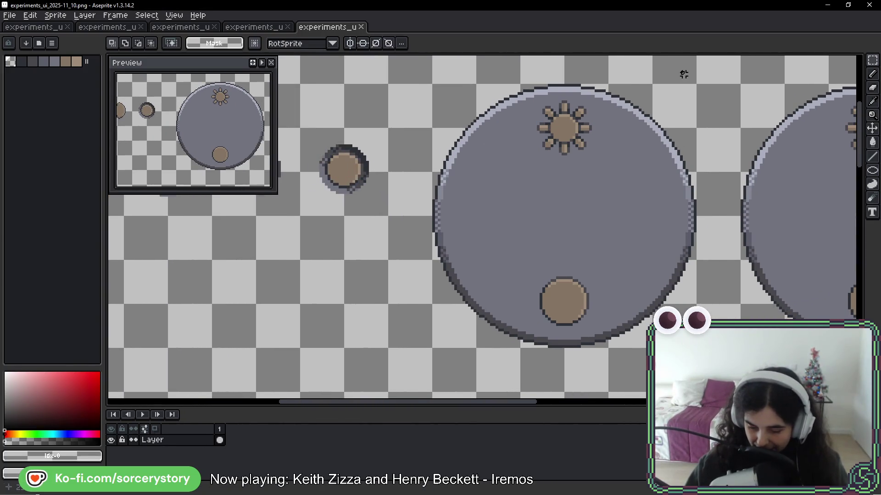
{"action": "left_click_drag", "start_coordinate": [692, 88], "coordinate": [456, 333]}
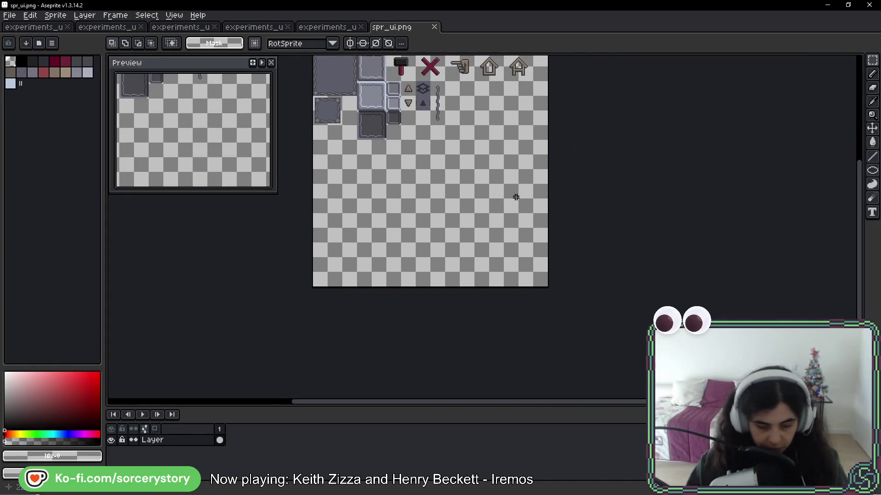
Paste the dial into spr_ui.png's lower-right corner, commit it, and switch to Godot.
{"action": "key", "text": "ctrl+v"}
{"action": "mouse_move", "coordinate": [505, 167]}
{"action": "left_mouse_down"}
{"action": "mouse_move", "coordinate": [494, 251]}
{"action": "mouse_move", "coordinate": [505, 251]}
{"action": "left_mouse_up"}
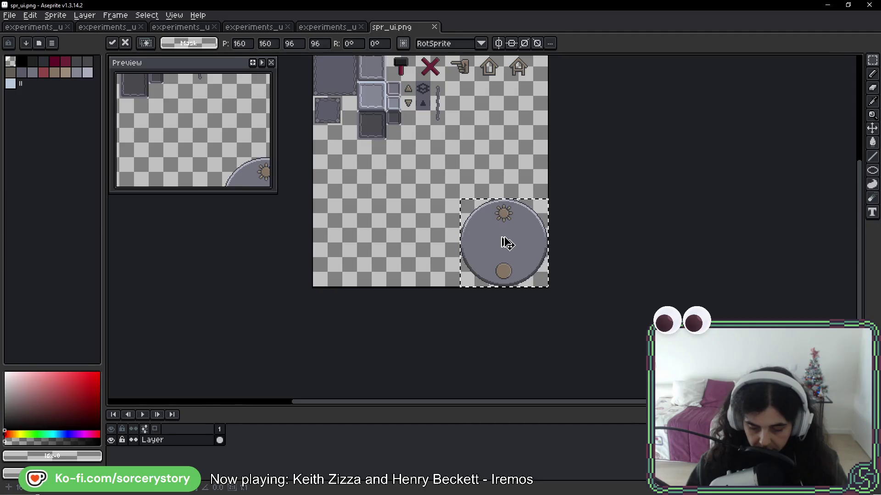
{"action": "key", "text": "ctrl+d"}
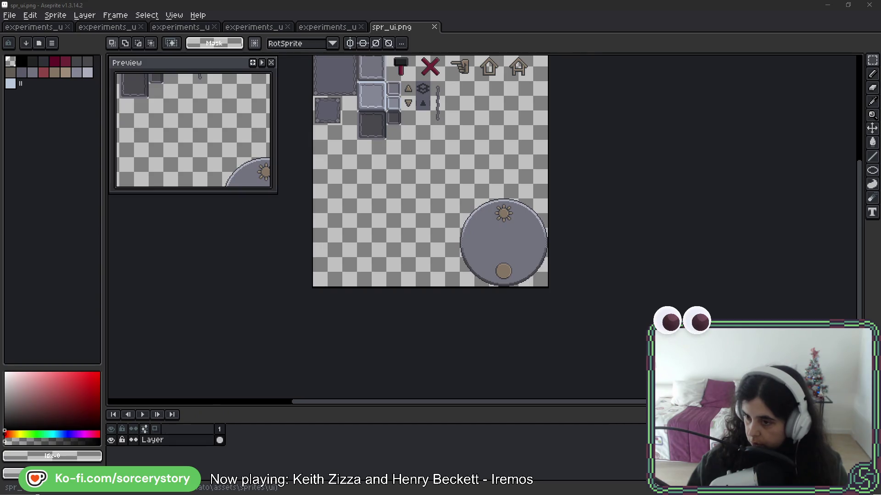
{"action": "key", "text": "alt+Tab"}
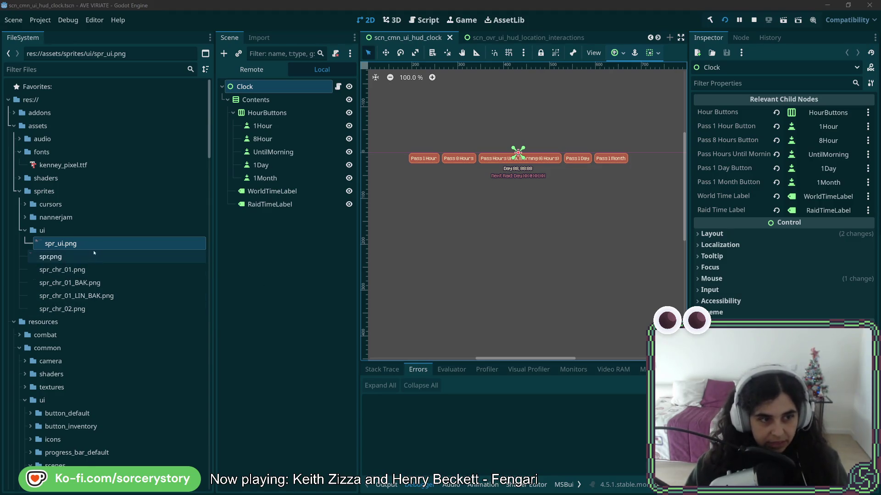
Duplicate tex_ui_window.tres as tex_ui_clock.tres.
{"action": "scroll", "coordinate": [74, 295], "scroll_direction": "down", "scroll_amount": 20}
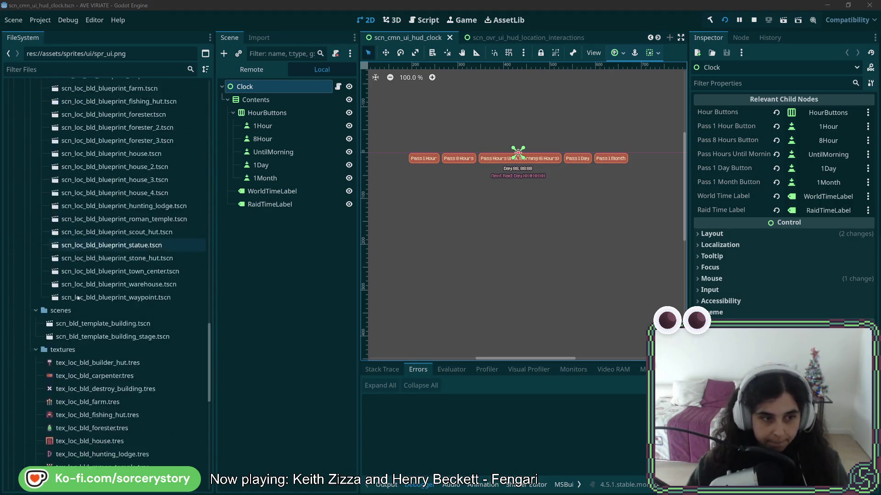
{"action": "scroll", "coordinate": [78, 298], "scroll_direction": "down", "scroll_amount": 5}
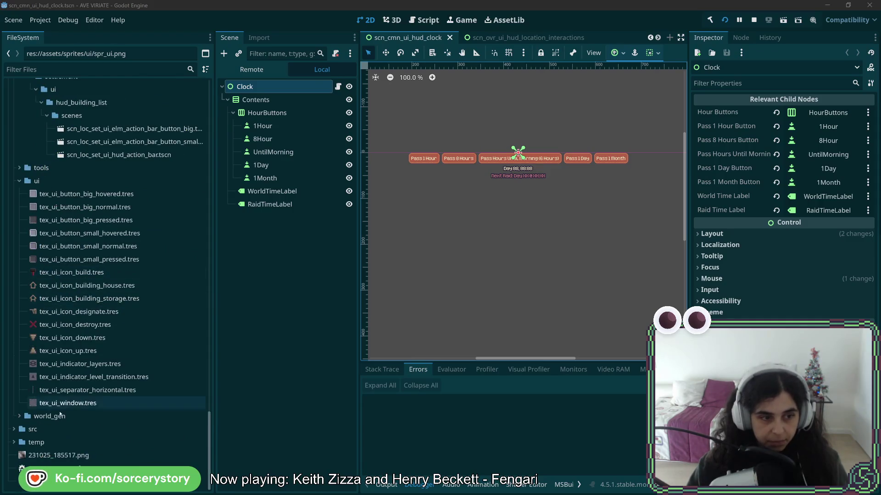
{"action": "right_click", "coordinate": [64, 403]}
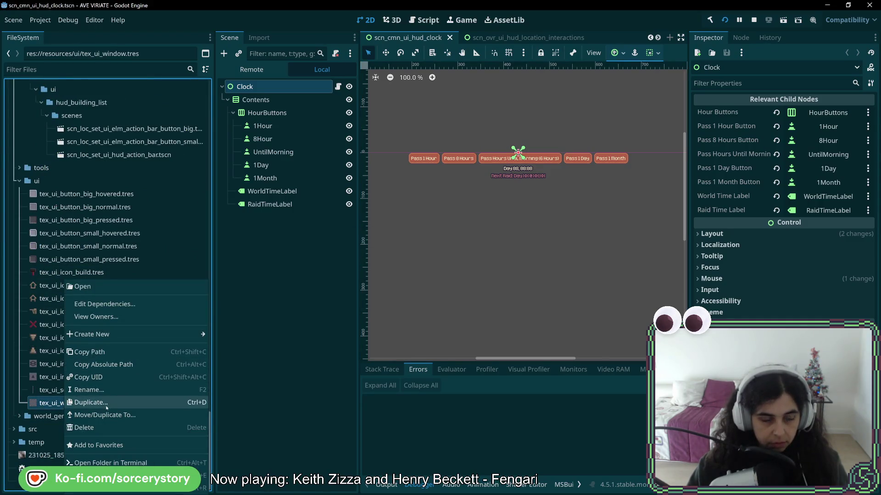
{"action": "left_click", "coordinate": [91, 403]}
{"action": "left_click_drag", "start_coordinate": [356, 242], "coordinate": [381, 240]}
{"action": "type", "text": "clock.tres"}
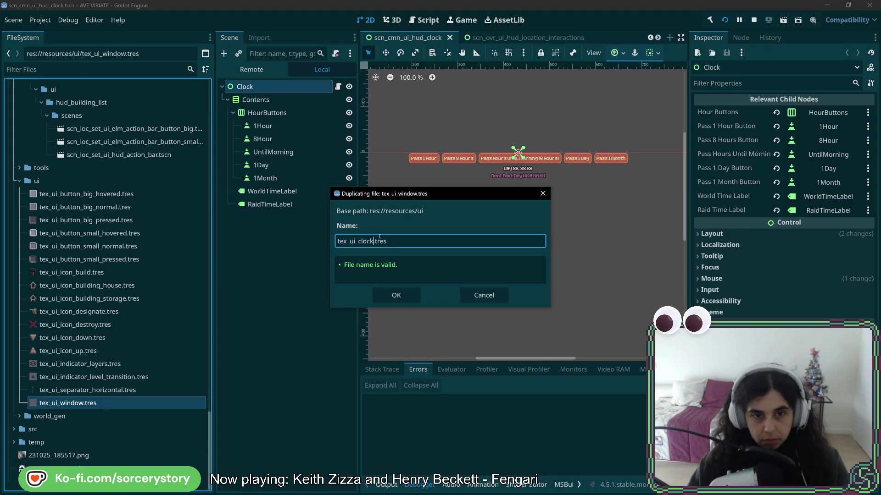
{"action": "key", "text": "Return"}
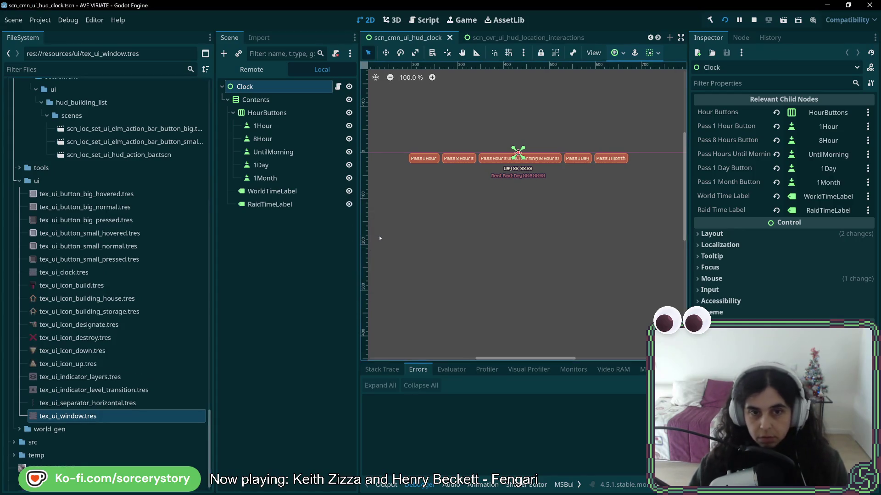
Set tex_ui_clock.tres's region to the dial at 160,160, 96×96 using Grid Snap, and save.
{"action": "left_click", "coordinate": [90, 273]}
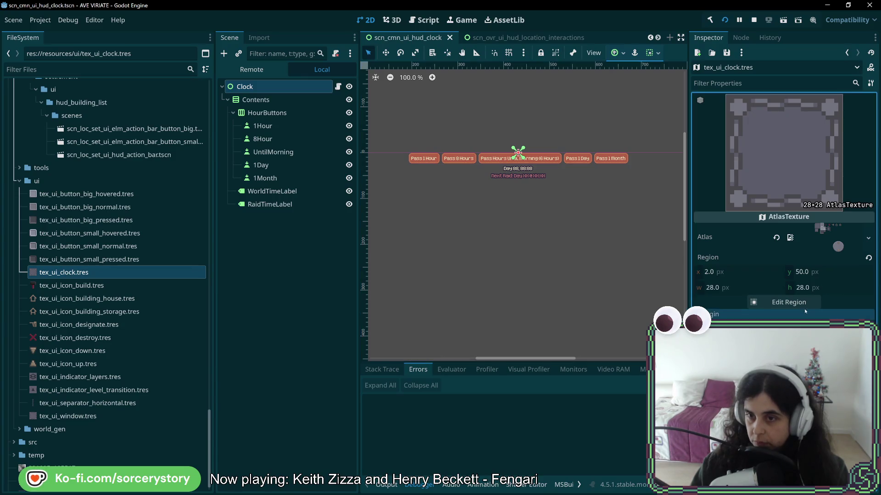
{"action": "left_click", "coordinate": [785, 304]}
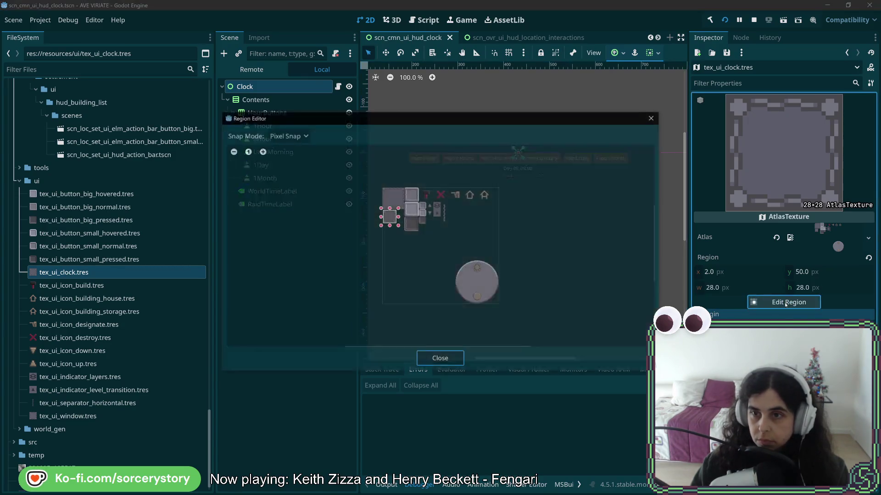
{"action": "scroll", "coordinate": [488, 285], "scroll_direction": "up", "scroll_amount": 4}
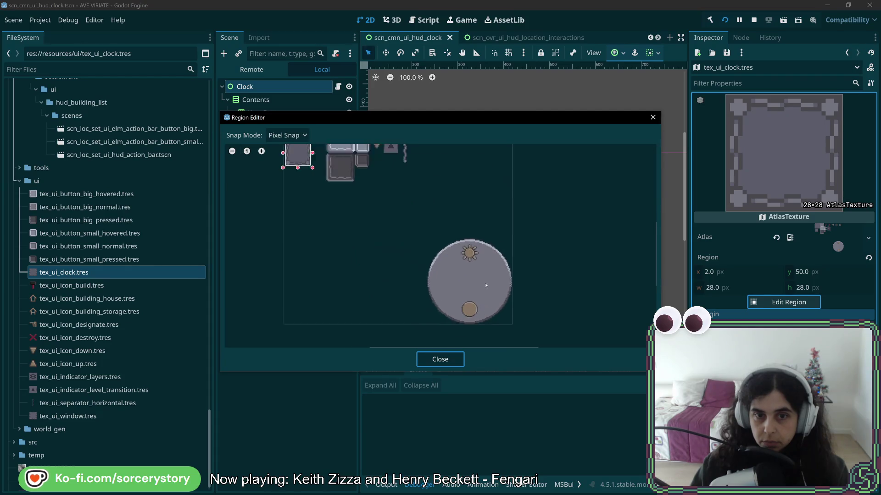
{"action": "left_click_drag", "start_coordinate": [414, 228], "coordinate": [520, 337]}
{"action": "left_click", "coordinate": [287, 135]}
{"action": "left_click", "coordinate": [296, 174]}
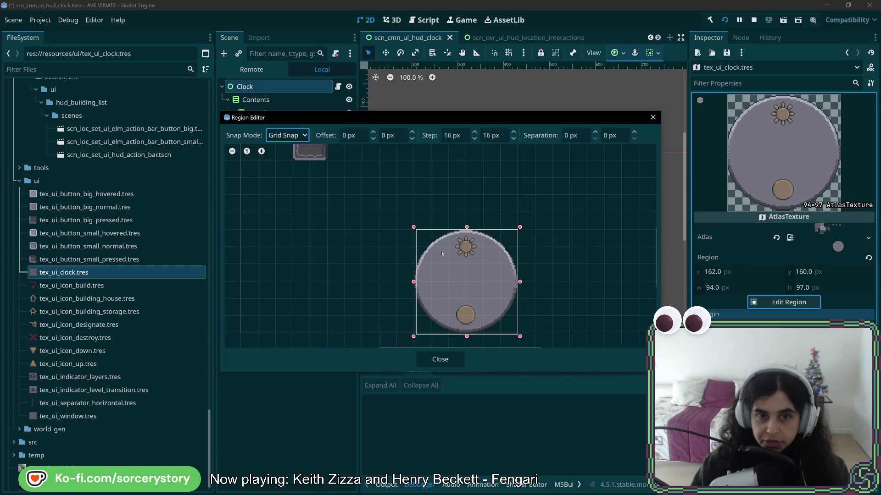
{"action": "mouse_move", "coordinate": [421, 240]}
{"action": "left_mouse_down"}
{"action": "mouse_move", "coordinate": [402, 224]}
{"action": "mouse_move", "coordinate": [419, 240]}
{"action": "left_mouse_up"}
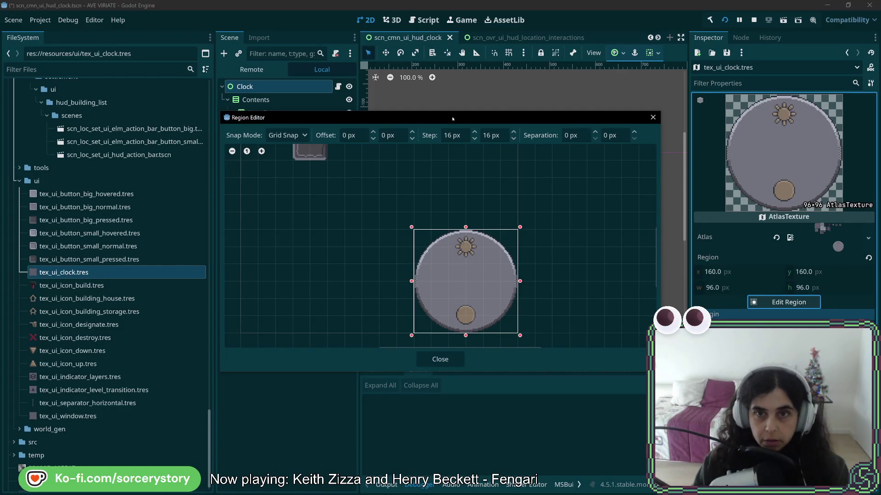
{"action": "left_click", "coordinate": [441, 355]}
{"action": "key", "text": "ctrl+s"}
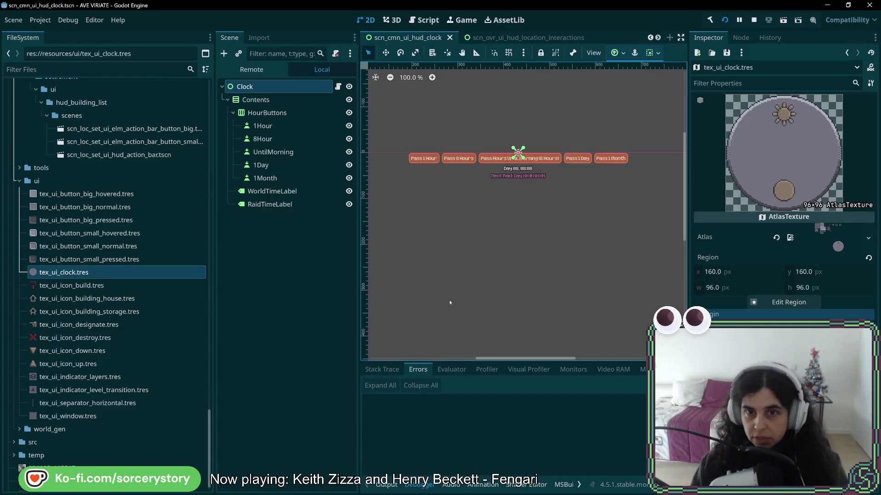
Add a TextureRect child node under the Clock root.
{"action": "mouse_move", "coordinate": [69, 272]}
{"action": "left_mouse_down"}
{"action": "mouse_move", "coordinate": [235, 288]}
{"action": "mouse_move", "coordinate": [527, 260]}
{"action": "mouse_move", "coordinate": [170, 294]}
{"action": "mouse_move", "coordinate": [118, 275]}
{"action": "left_mouse_up"}
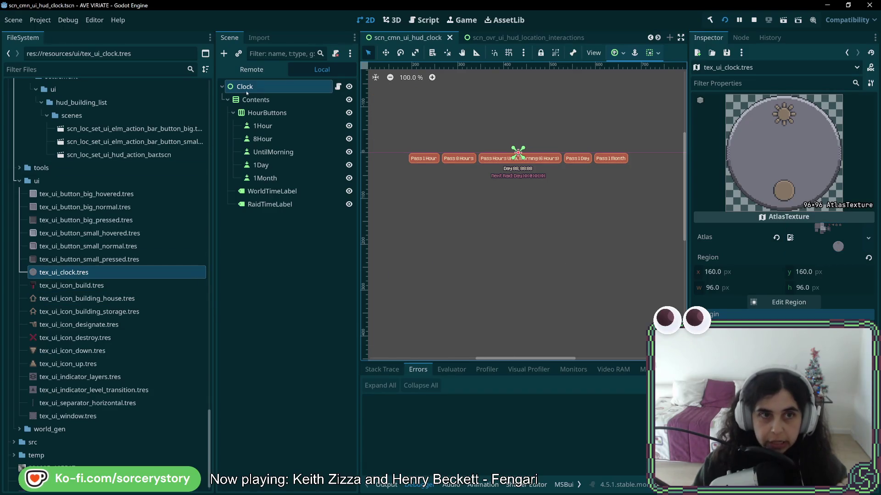
{"action": "right_click", "coordinate": [246, 92]}
{"action": "left_click", "coordinate": [257, 116]}
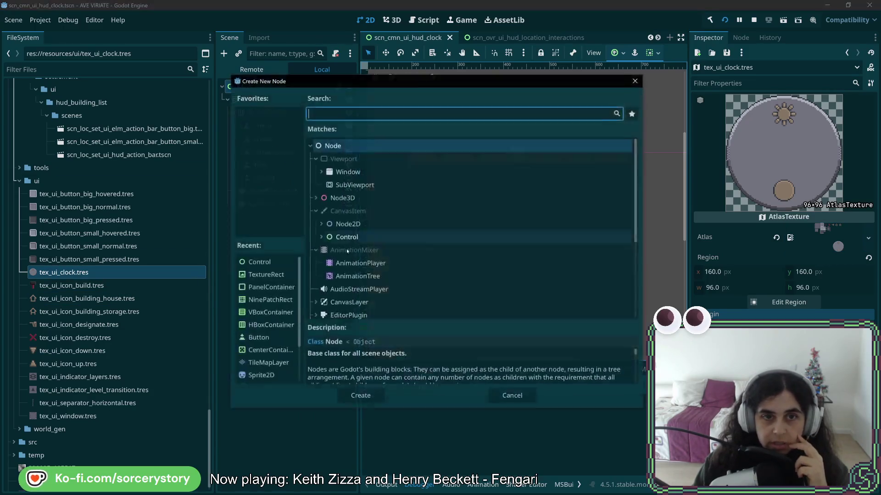
{"action": "left_click", "coordinate": [321, 237]}
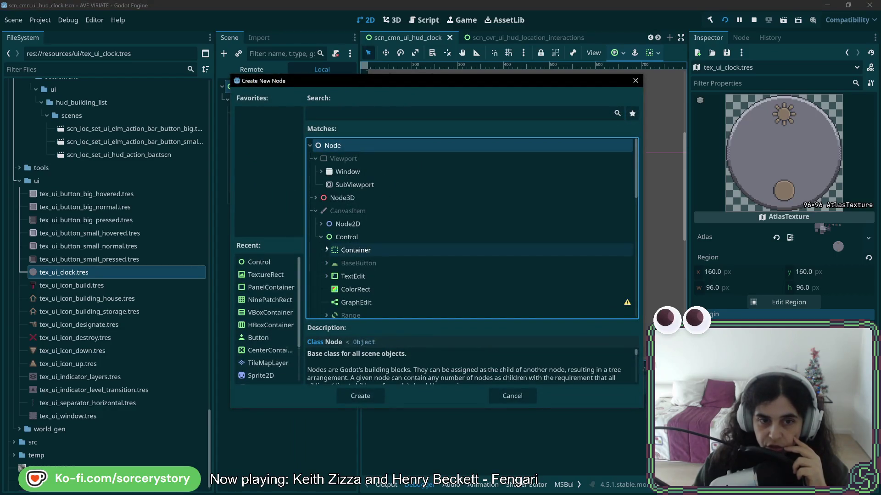
{"action": "scroll", "coordinate": [359, 285], "scroll_direction": "down", "scroll_amount": 5}
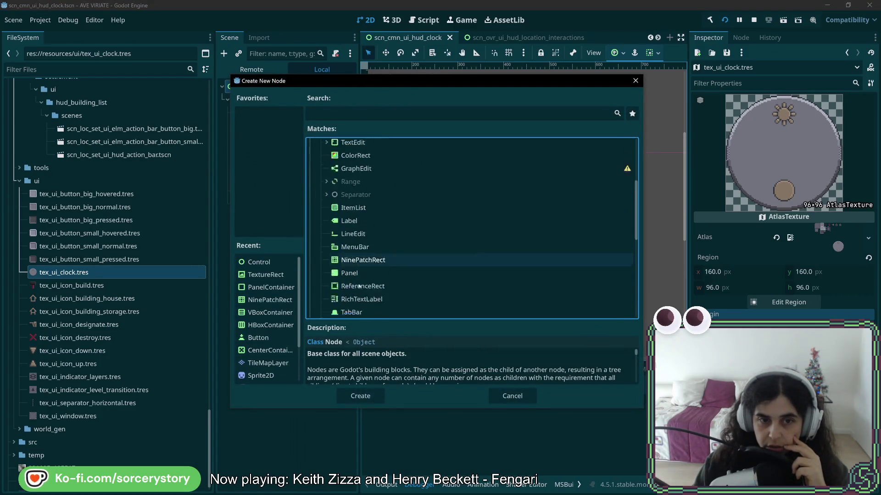
{"action": "double_click", "coordinate": [364, 257]}
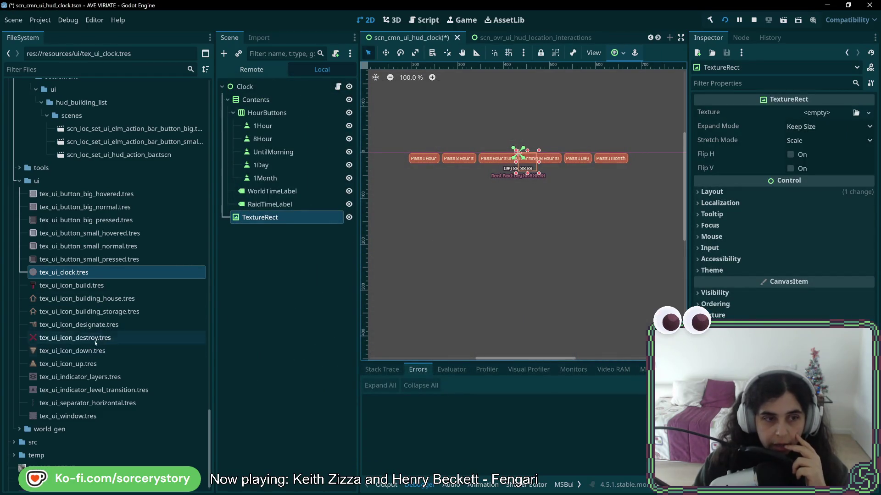
Assign tex_ui_clock.tres as the TextureRect's texture and check its layout and size.
{"action": "mouse_move", "coordinate": [61, 273]}
{"action": "left_mouse_down"}
{"action": "mouse_move", "coordinate": [569, 215]}
{"action": "mouse_move", "coordinate": [276, 219]}
{"action": "left_mouse_up"}
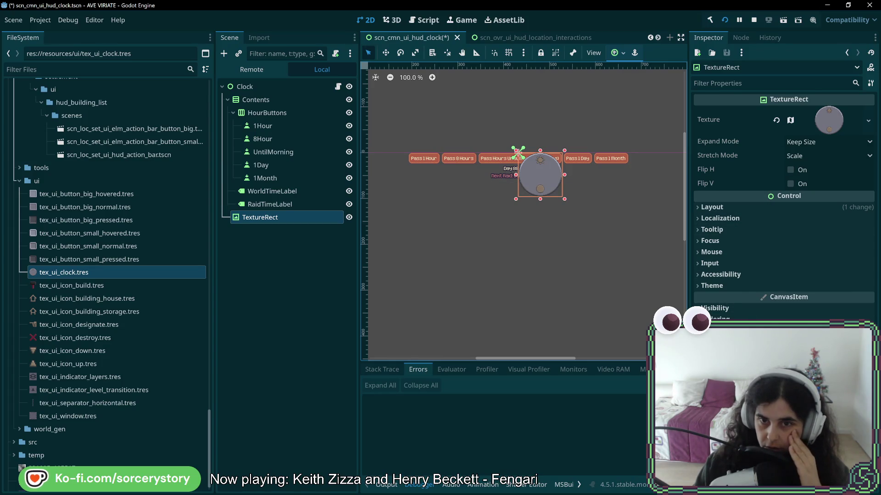
{"action": "scroll", "coordinate": [539, 180], "scroll_direction": "up", "scroll_amount": 9}
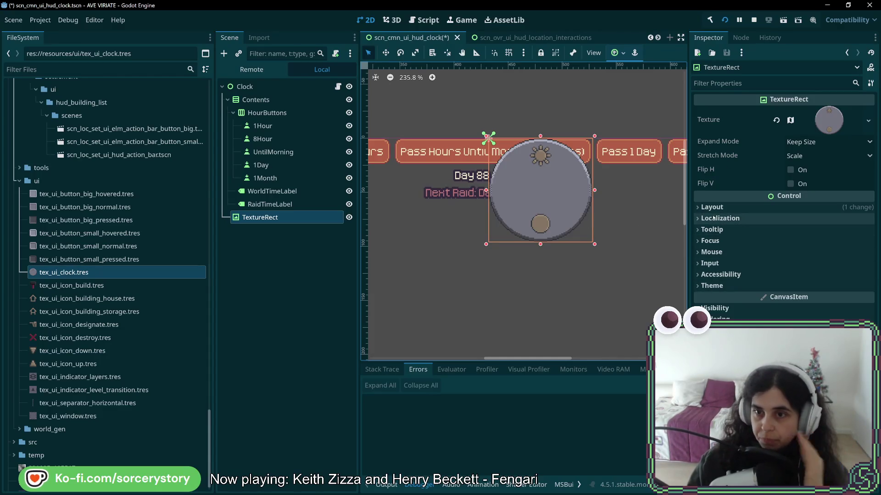
{"action": "left_click", "coordinate": [713, 207]}
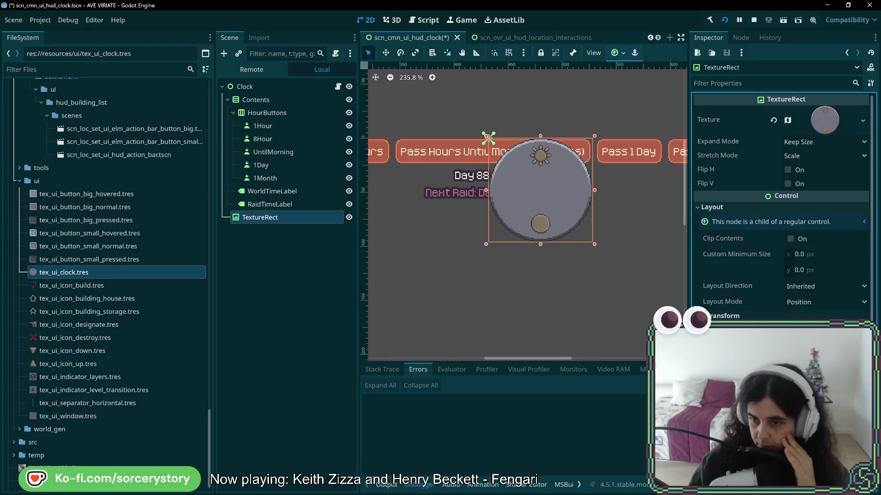
{"action": "left_click", "coordinate": [747, 317]}
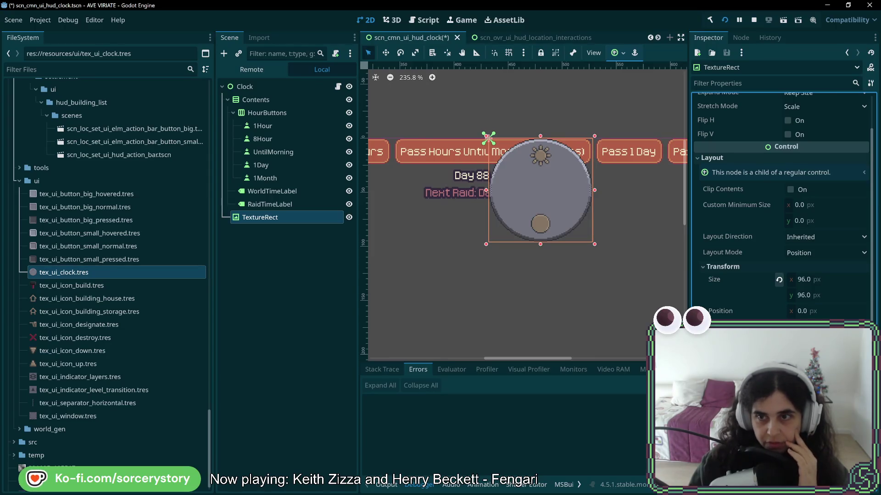
{"action": "scroll", "coordinate": [779, 280], "scroll_direction": "up", "scroll_amount": 2}
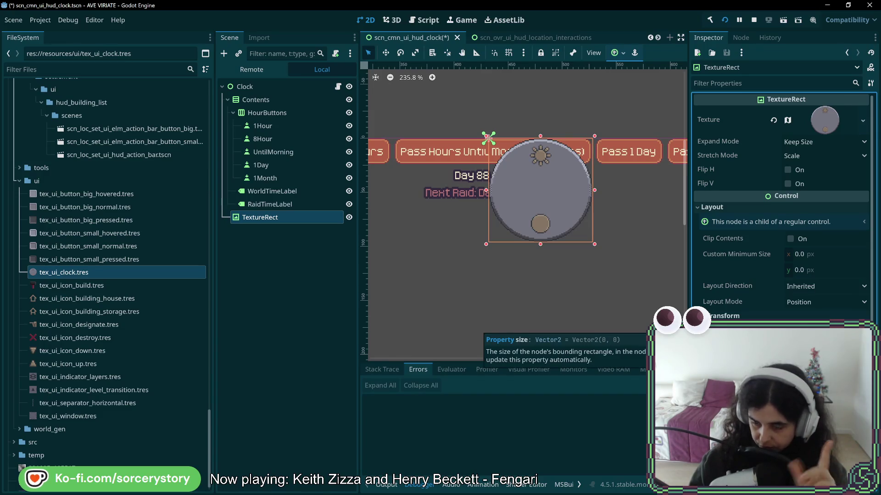
{"action": "scroll", "coordinate": [779, 275], "scroll_direction": "down", "scroll_amount": 2}
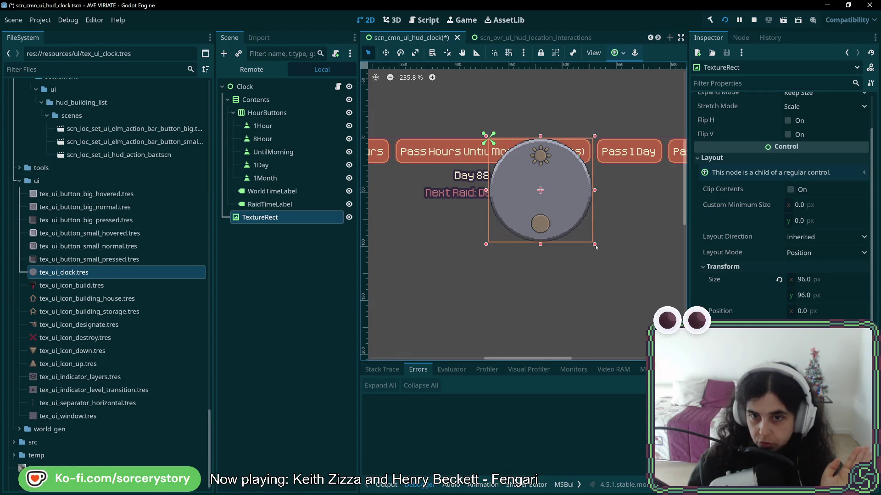
{"action": "left_click", "coordinate": [608, 255]}
{"action": "left_click", "coordinate": [250, 217]}
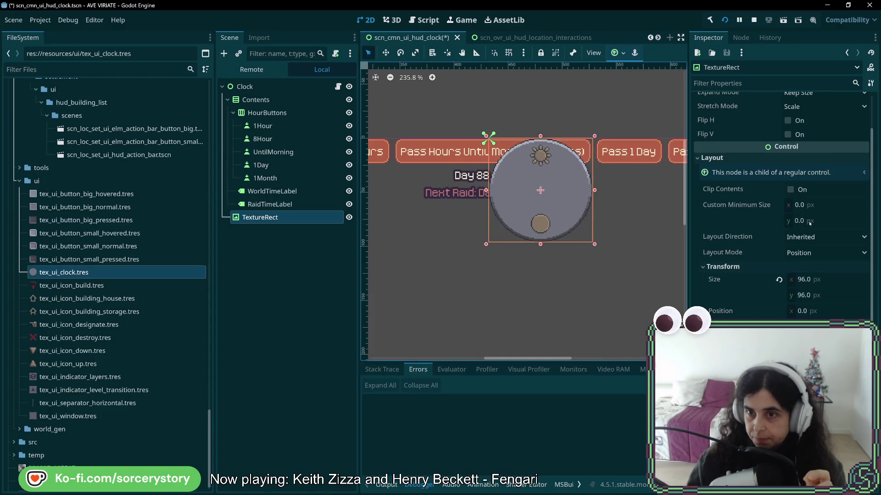
Set the TextureRect's Layout Mode to Anchors with the Center anchors preset.
{"action": "left_click", "coordinate": [811, 253]}
{"action": "left_click", "coordinate": [812, 275]}
{"action": "left_click", "coordinate": [817, 270]}
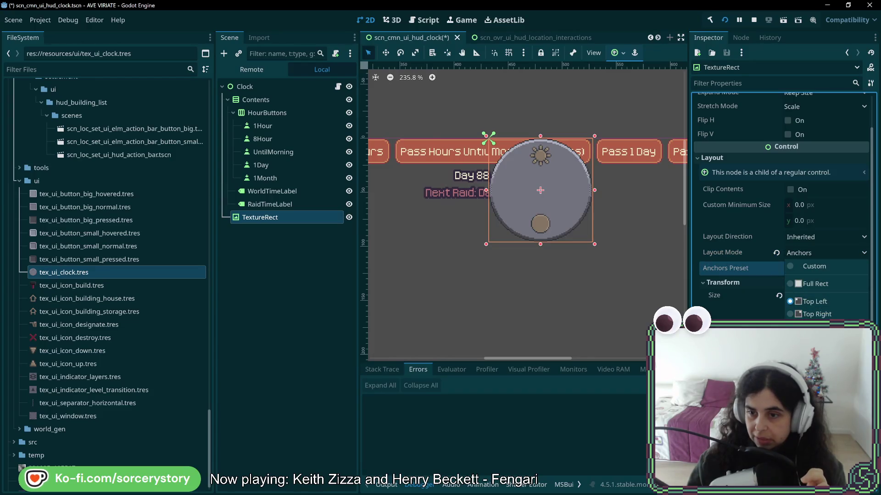
{"action": "left_click", "coordinate": [811, 404]}
{"action": "mouse_move", "coordinate": [488, 104]}
{"action": "left_mouse_down"}
{"action": "mouse_move", "coordinate": [491, 229]}
{"action": "mouse_move", "coordinate": [497, 222]}
{"action": "left_mouse_up"}
{"action": "key", "text": "ctrl+z"}
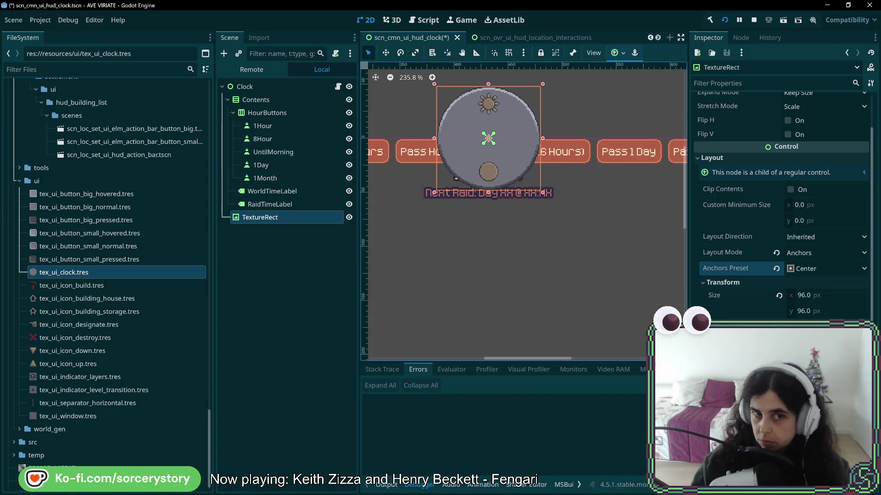
{"action": "right_click", "coordinate": [269, 217]}
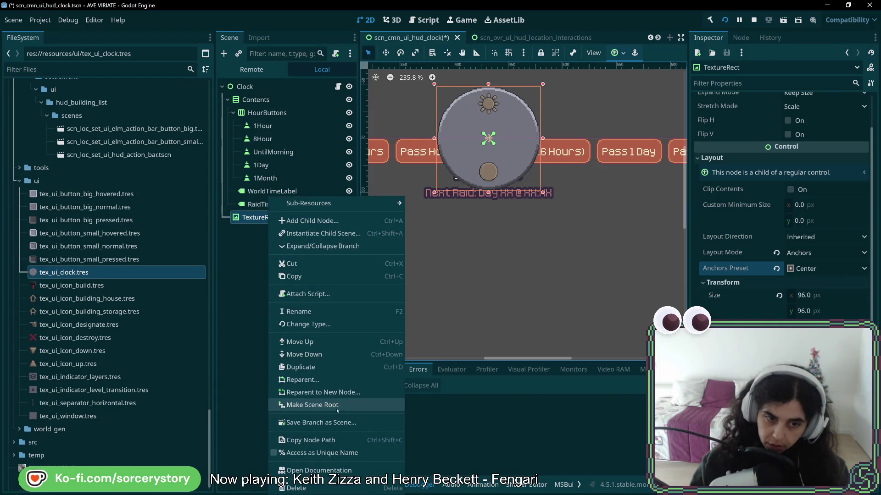
Wrap the TextureRect in a new Control parent named Clock Pivot.
{"action": "left_click", "coordinate": [328, 393]}
{"action": "double_click", "coordinate": [266, 274]}
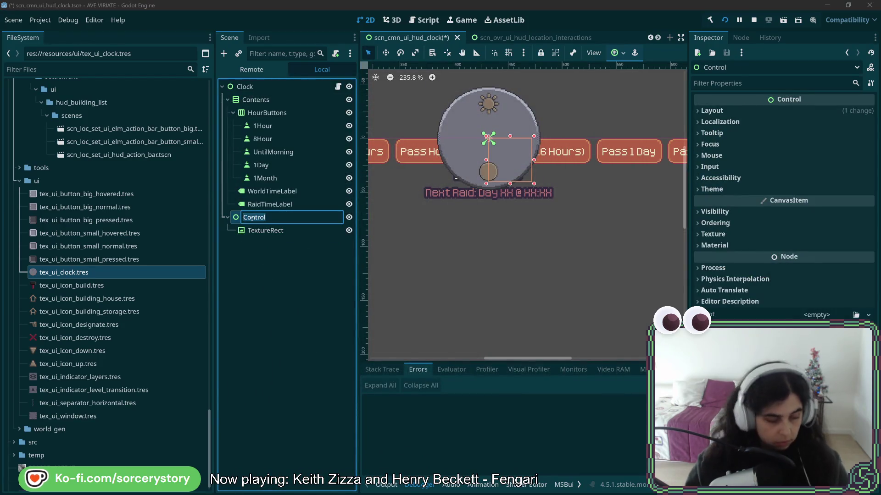
{"action": "type", "text": "Clo"}
{"action": "type", "text": "ck"}
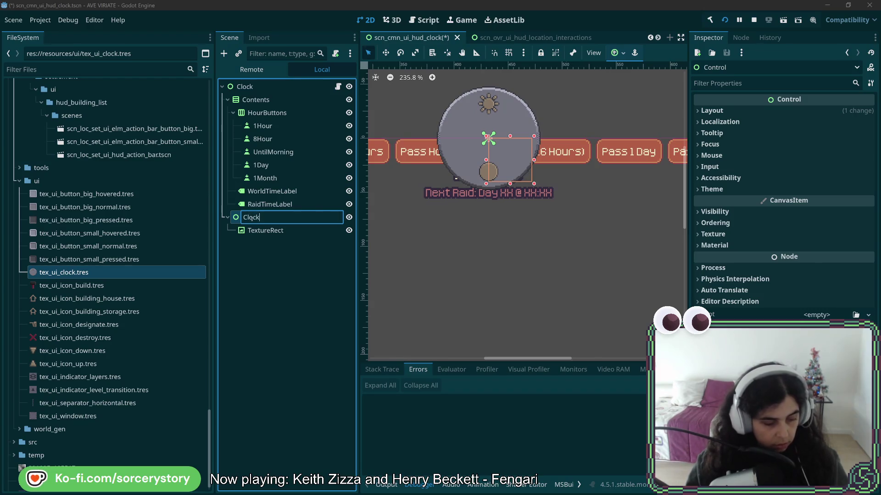
{"action": "type", "text": " Pi"}
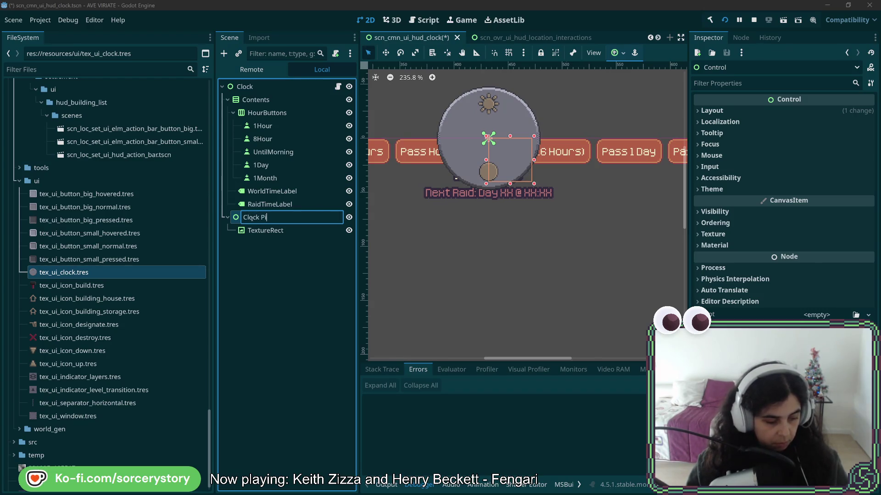
{"action": "type", "text": "vo"}
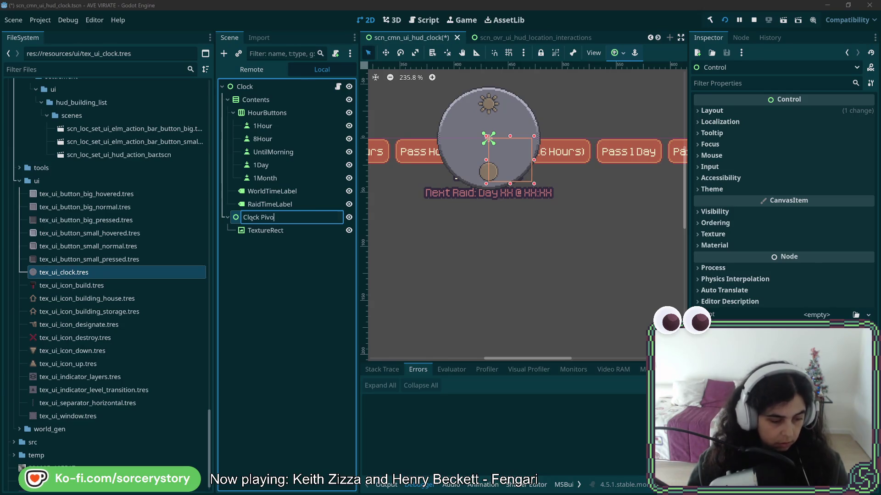
{"action": "key", "text": "Return"}
Rename the TextureRect to ClockTexture.
{"action": "double_click", "coordinate": [266, 230]}
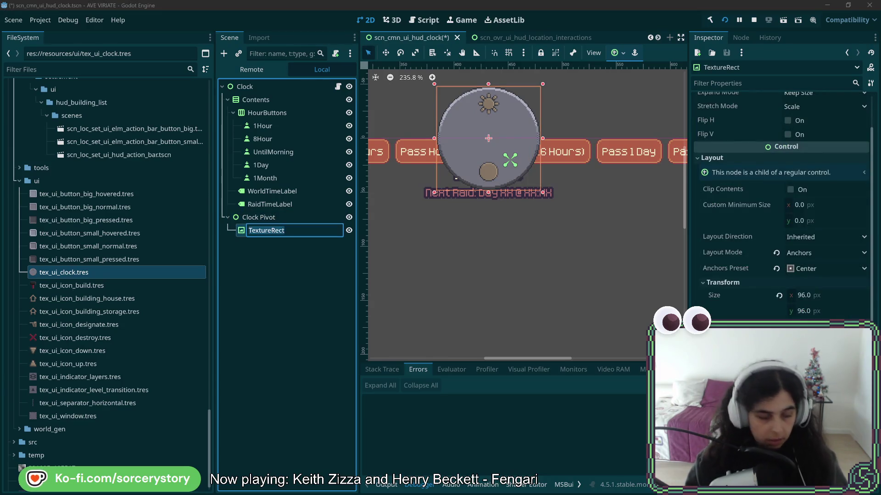
{"action": "type", "text": "T"}
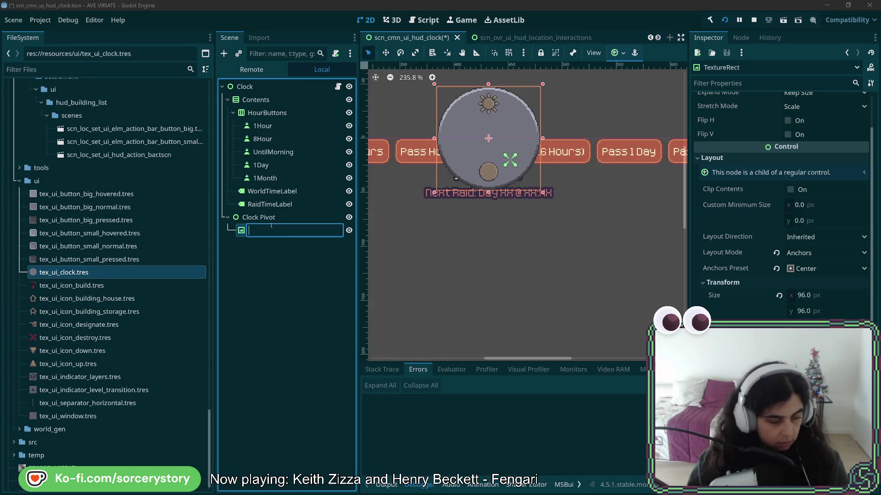
{"action": "type", "text": "c"}
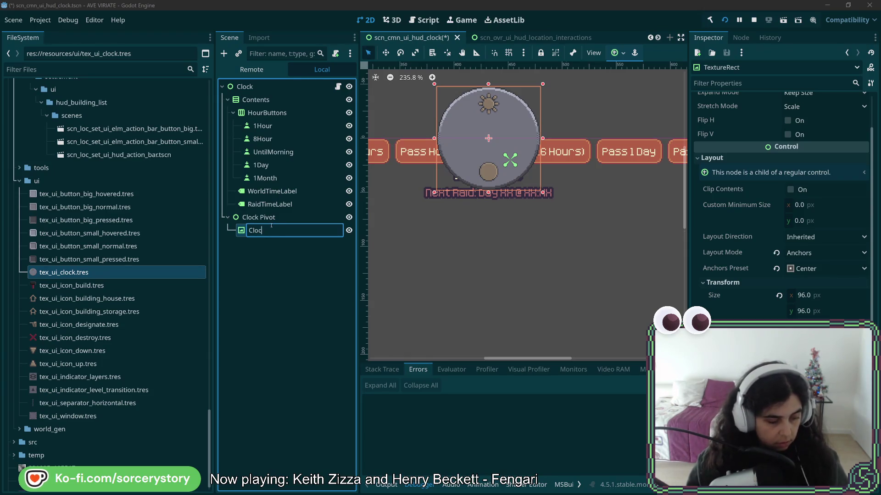
{"action": "type", "text": "kTextu"}
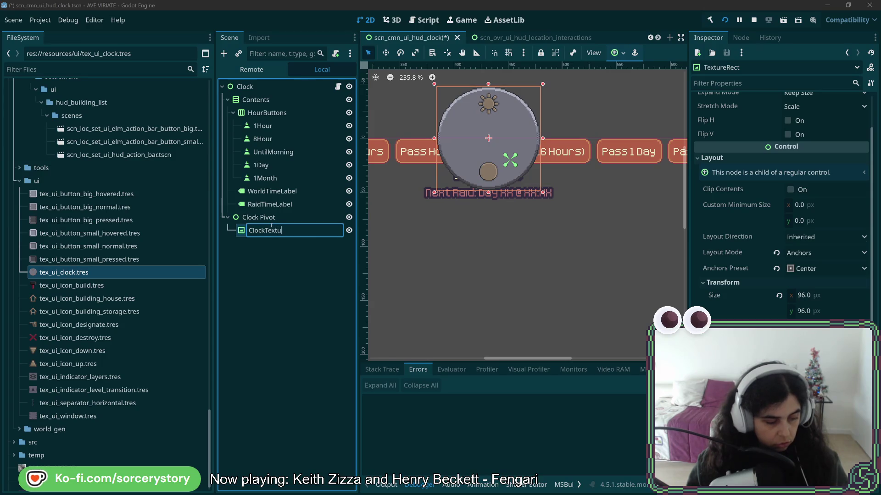
{"action": "key", "text": "Return"}
{"action": "left_click", "coordinate": [274, 218]}
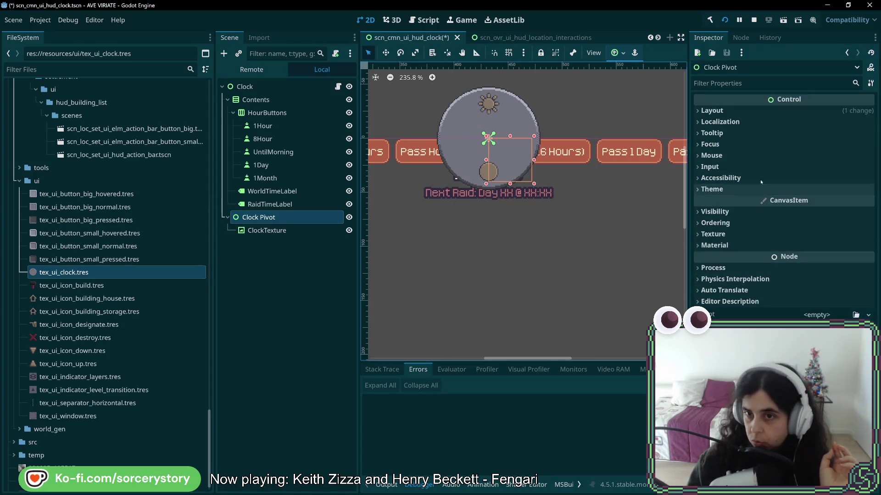
Reset Clock Pivot's size to its default in the layout properties.
{"action": "left_click", "coordinate": [757, 113]}
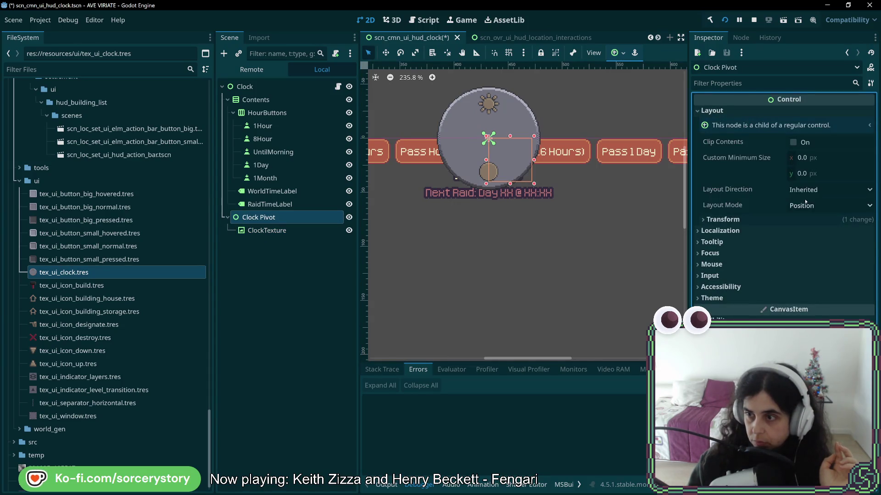
{"action": "left_click", "coordinate": [799, 219]}
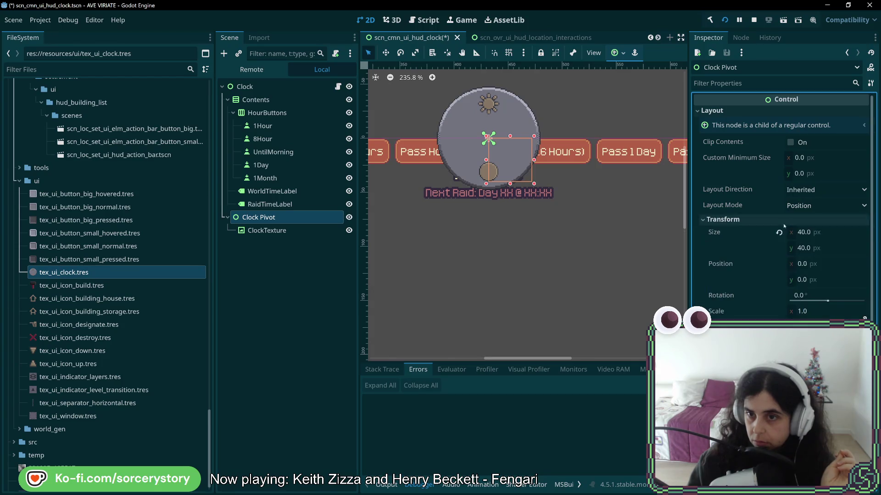
{"action": "left_click", "coordinate": [778, 233]}
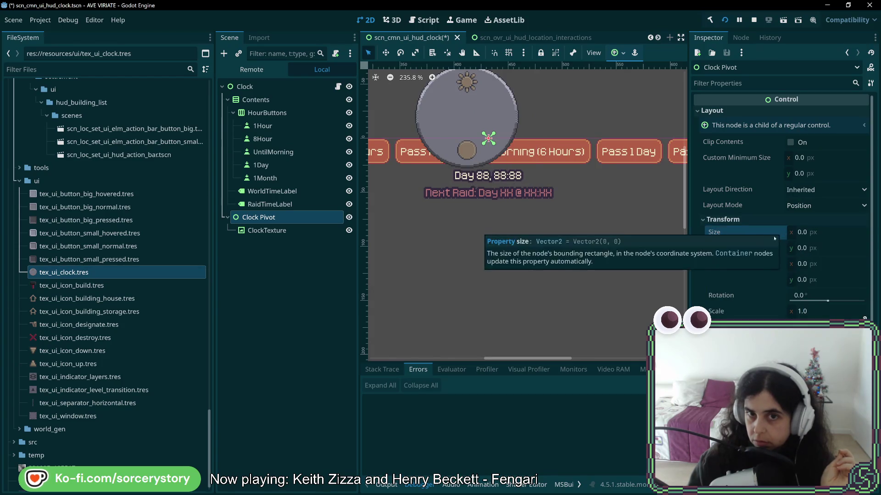
Anchor ClockTexture to the top left, then change its anchor preset to center.
{"action": "left_click", "coordinate": [290, 231]}
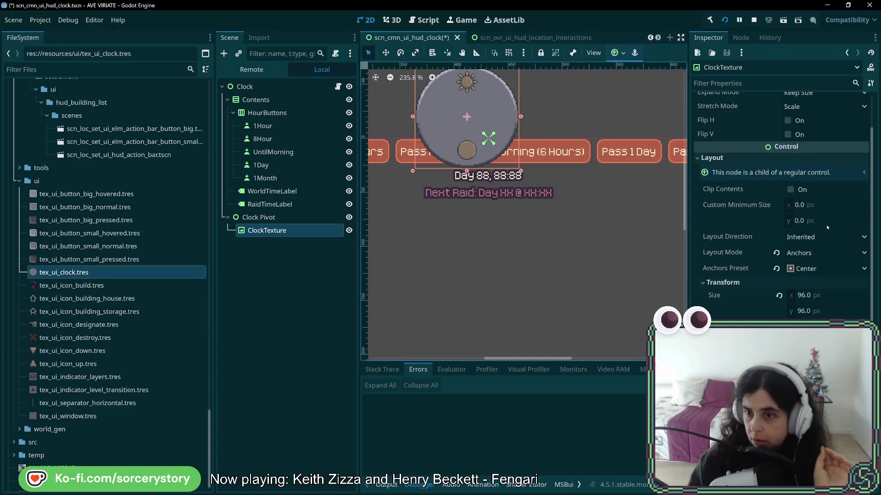
{"action": "left_click", "coordinate": [821, 269]}
{"action": "left_click", "coordinate": [815, 301]}
{"action": "left_click", "coordinate": [821, 269]}
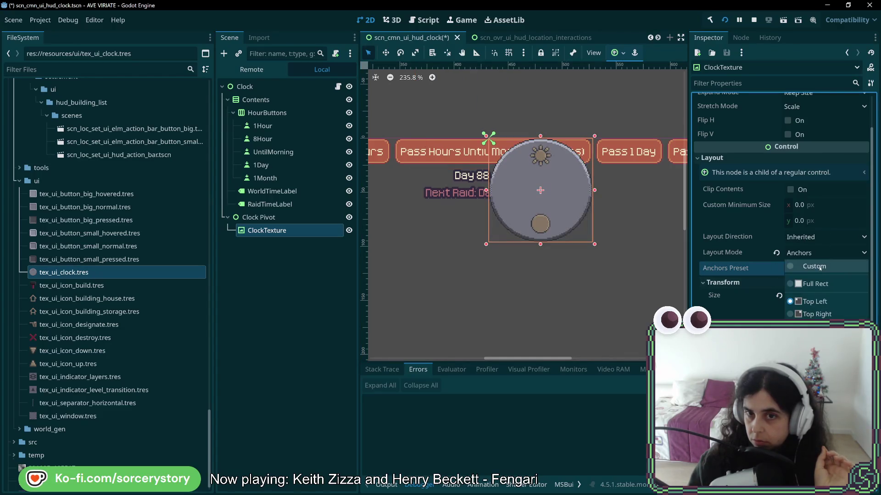
{"action": "left_click", "coordinate": [815, 409]}
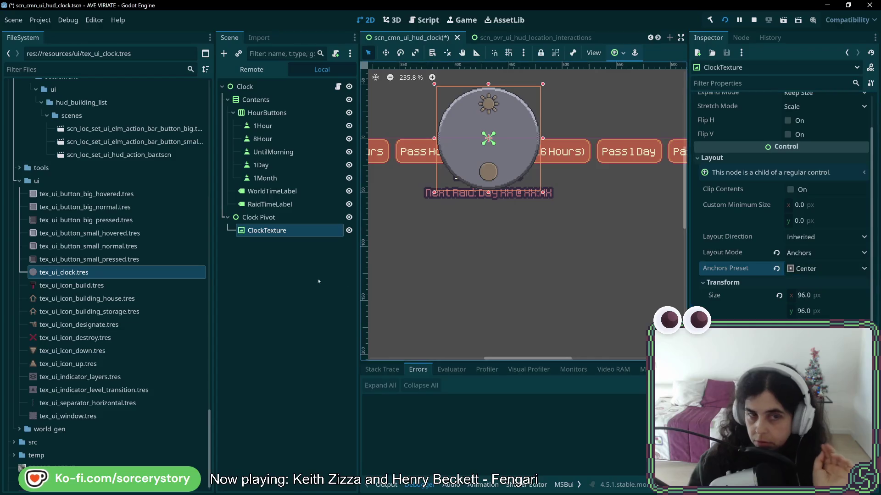
Undo a trial nudge of Clock Pivot's x position and lock ClockTexture on the canvas.
{"action": "left_click", "coordinate": [277, 218]}
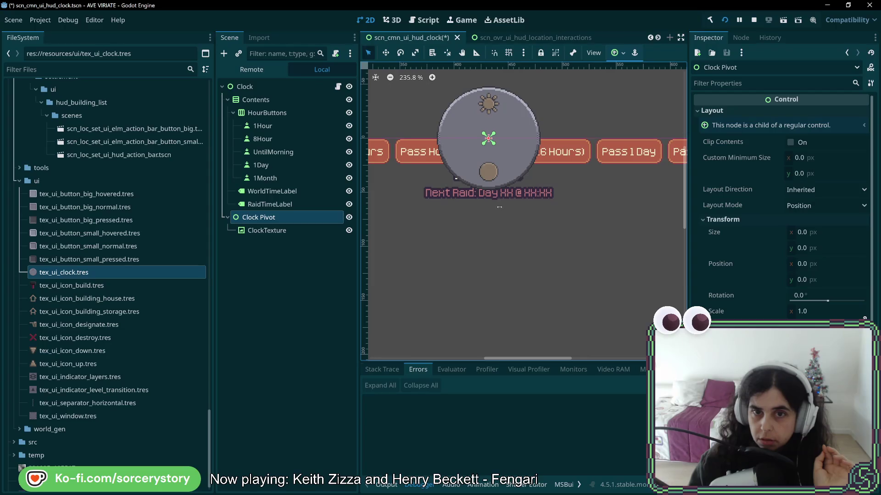
{"action": "left_click_drag", "start_coordinate": [800, 265], "coordinate": [804, 264]}
{"action": "key", "text": "ctrl+z"}
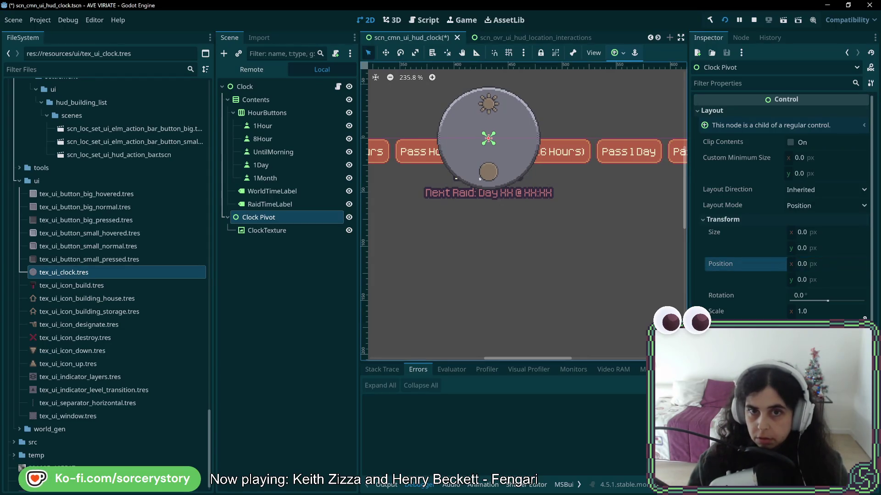
{"action": "left_click", "coordinate": [504, 112]}
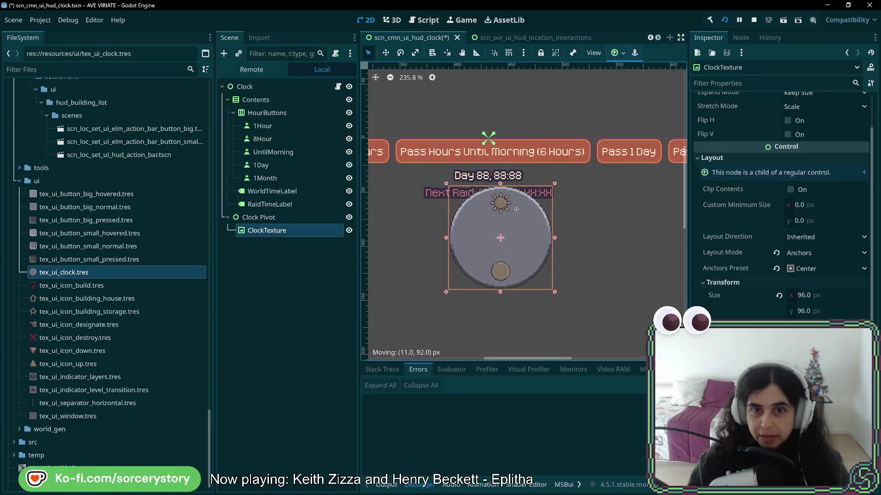
{"action": "left_click", "coordinate": [250, 218]}
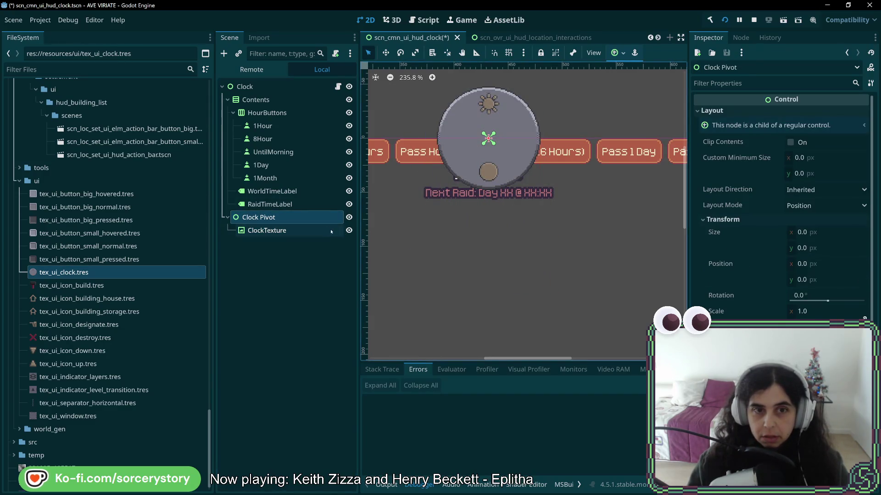
{"action": "left_click", "coordinate": [267, 231]}
{"action": "left_click", "coordinate": [541, 53]}
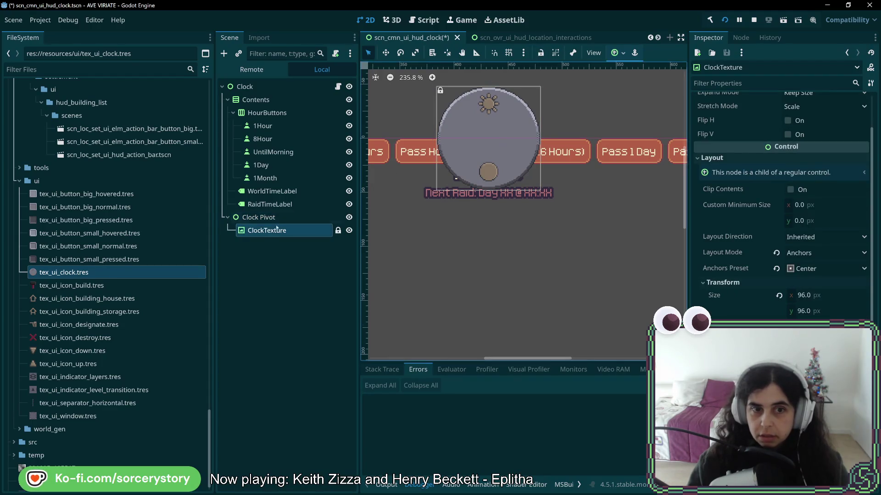
Test-rotate the dial around Clock Pivot, then undo the rotation.
{"action": "left_click", "coordinate": [249, 218]}
{"action": "left_click_drag", "start_coordinate": [523, 122], "coordinate": [496, 205]}
{"action": "left_click", "coordinate": [481, 136]}
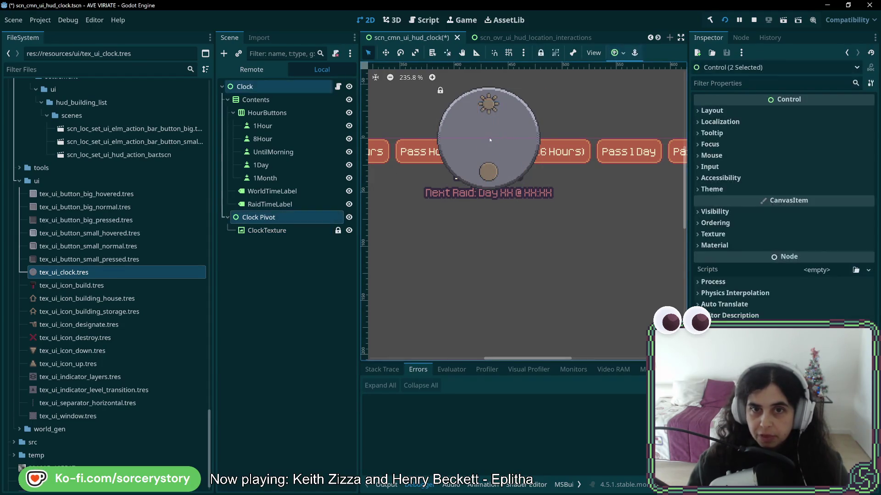
{"action": "left_click", "coordinate": [271, 218]}
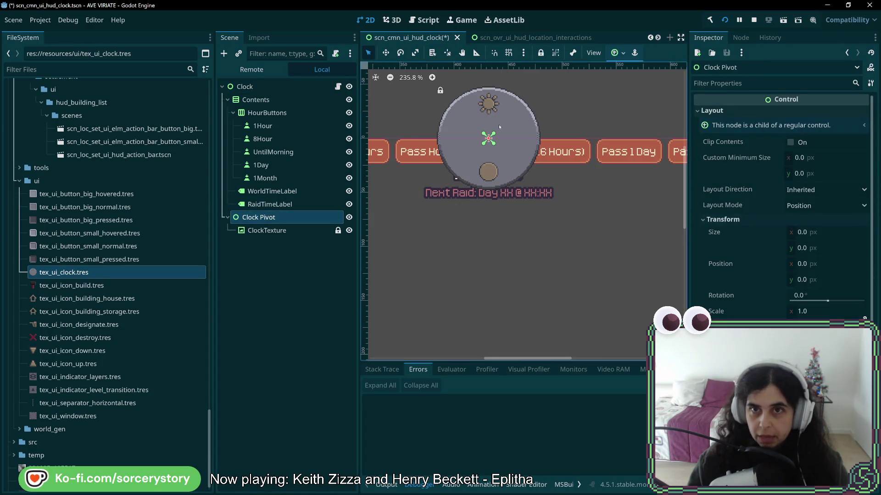
{"action": "mouse_move", "coordinate": [499, 125]}
{"action": "left_mouse_down"}
{"action": "mouse_move", "coordinate": [539, 229]}
{"action": "mouse_move", "coordinate": [529, 235]}
{"action": "left_mouse_up"}
{"action": "key", "text": "ctrl+z"}
Move Clock Pivot below the labels to position x 0, y 128.
{"action": "left_click", "coordinate": [386, 53]}
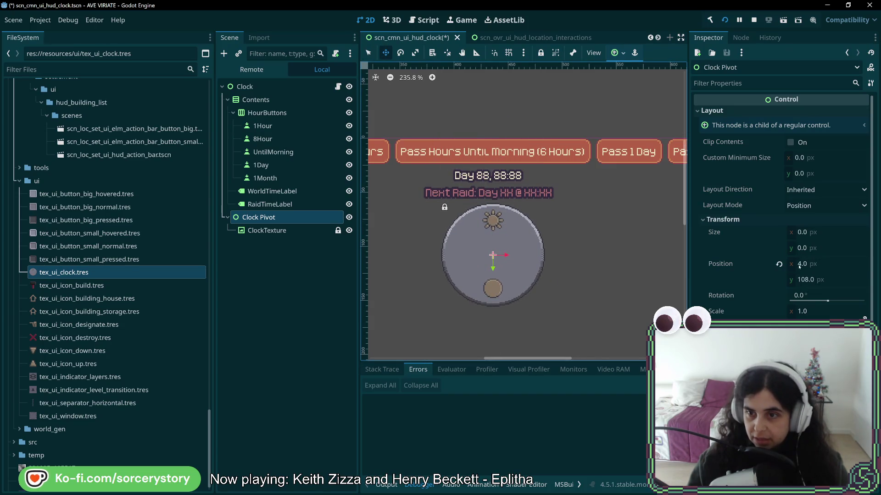
{"action": "left_click", "coordinate": [815, 264]}
{"action": "type", "text": "0"}
{"action": "left_click", "coordinate": [810, 280]}
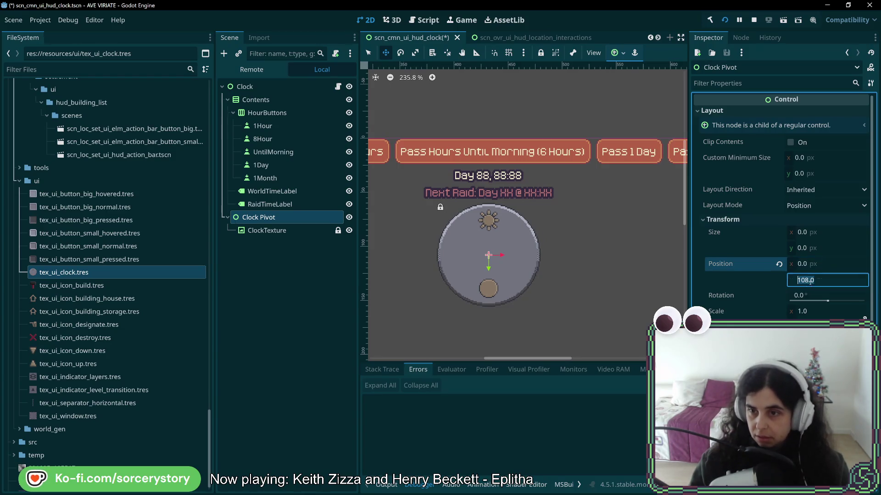
{"action": "left_click", "coordinate": [818, 282]}
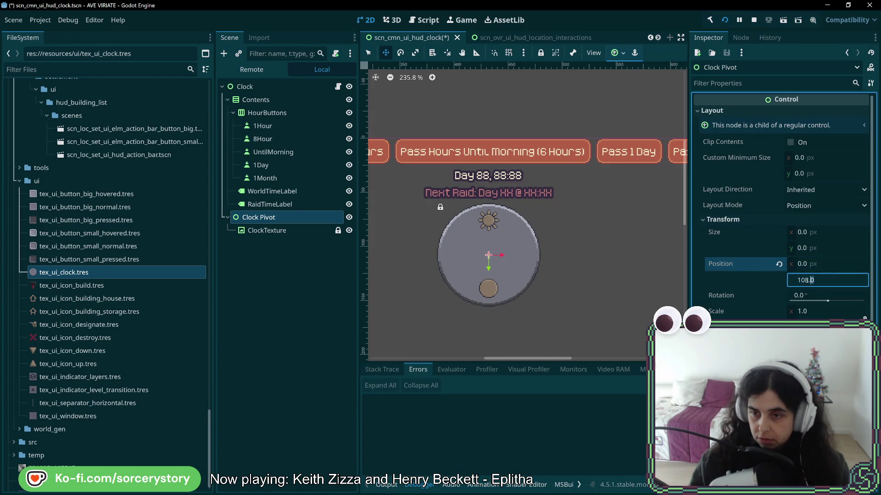
{"action": "type", "text": "1"}
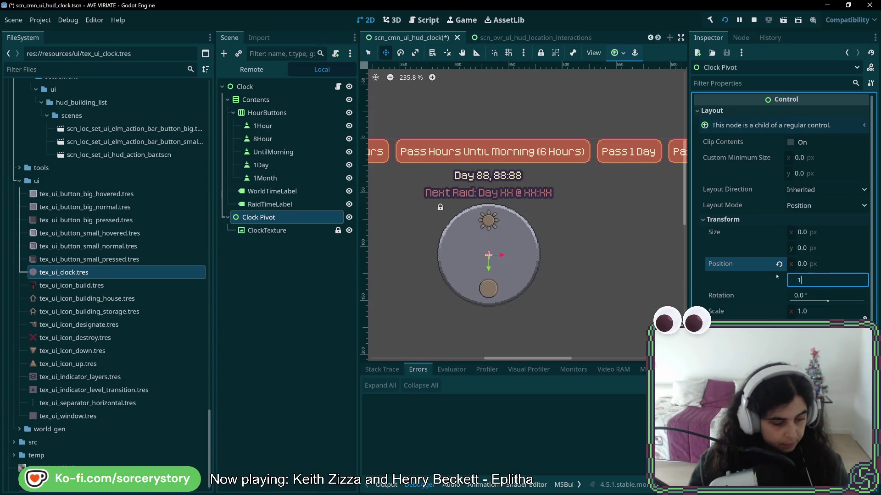
{"action": "type", "text": "6*"}
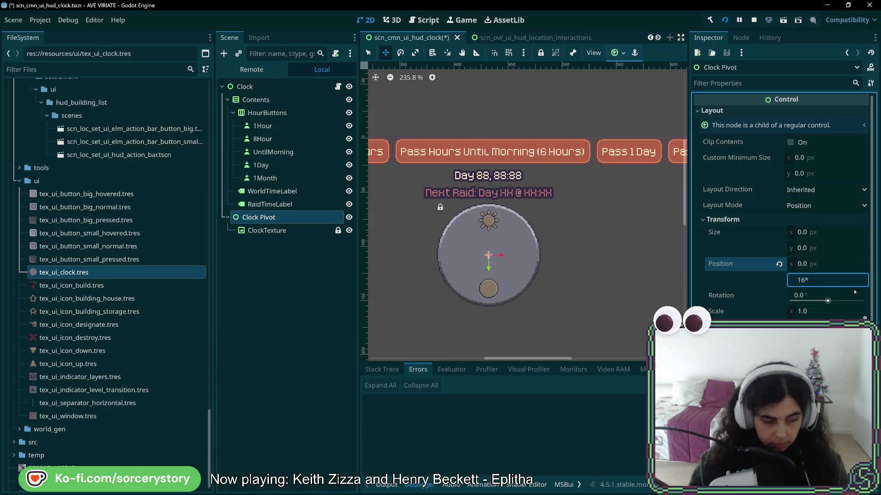
{"action": "key", "text": "Return"}
{"action": "left_click", "coordinate": [825, 282]}
{"action": "left_click", "coordinate": [825, 282]}
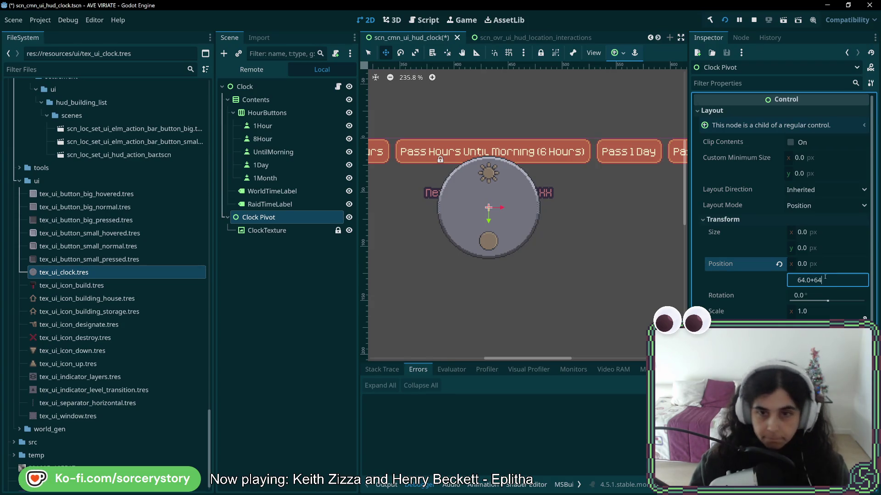
{"action": "key", "text": "Return"}
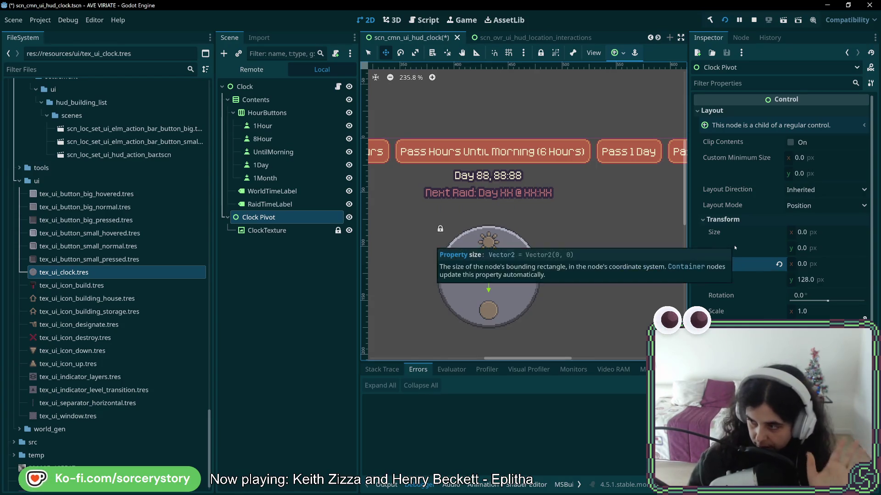
Unlock the ClockTexture node and reselect Clock Pivot.
{"action": "left_click", "coordinate": [293, 231]}
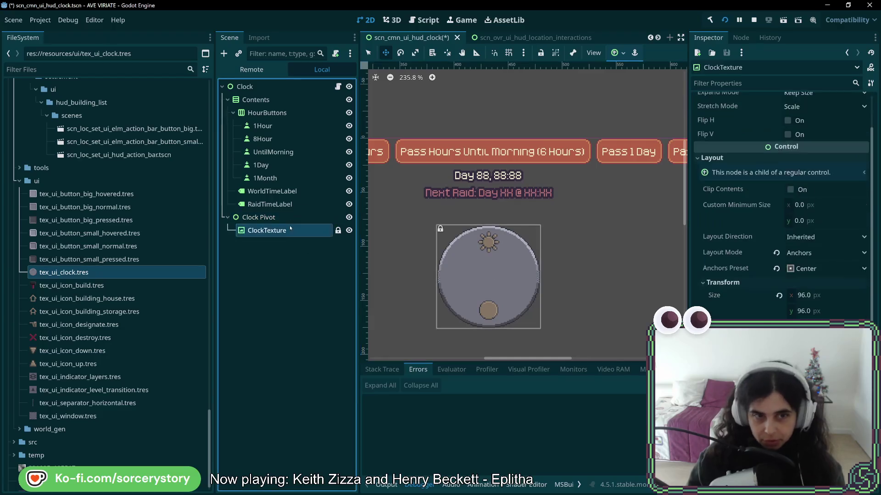
{"action": "left_click", "coordinate": [294, 217]}
{"action": "left_click", "coordinate": [293, 230]}
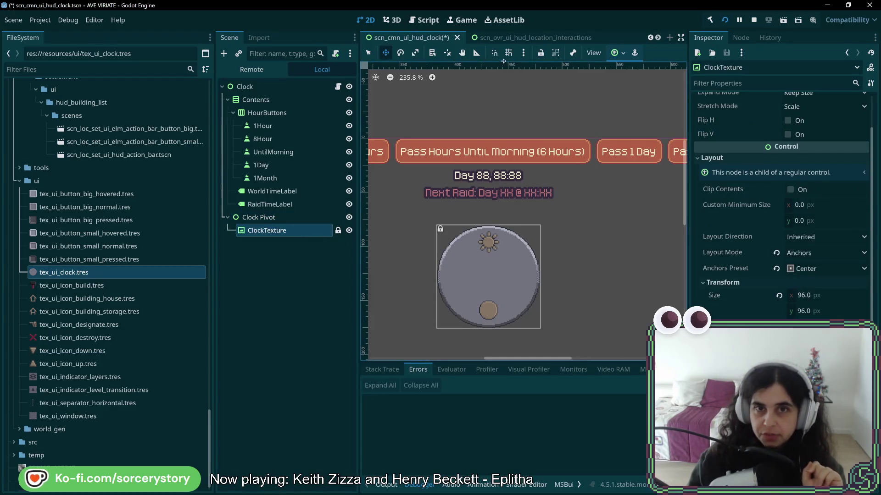
{"action": "left_click", "coordinate": [541, 53]}
{"action": "left_click", "coordinate": [290, 217]}
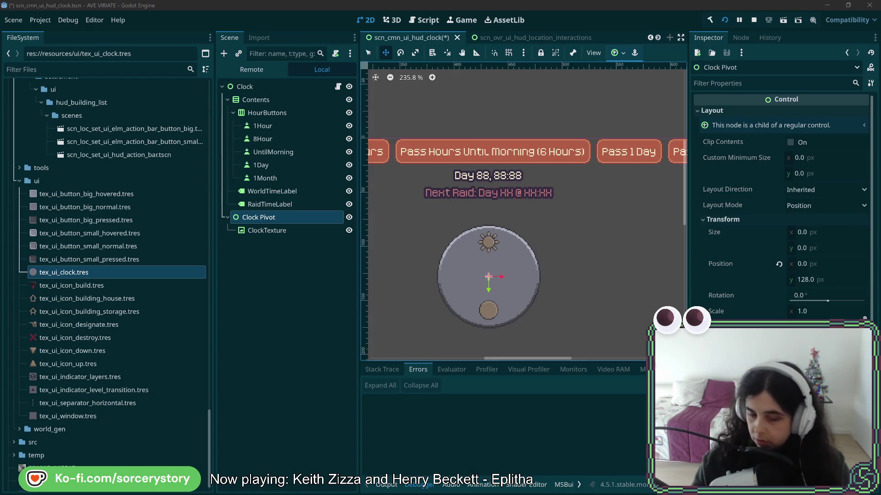
{"action": "left_click_drag", "start_coordinate": [405, 0], "coordinate": [406, 63]}
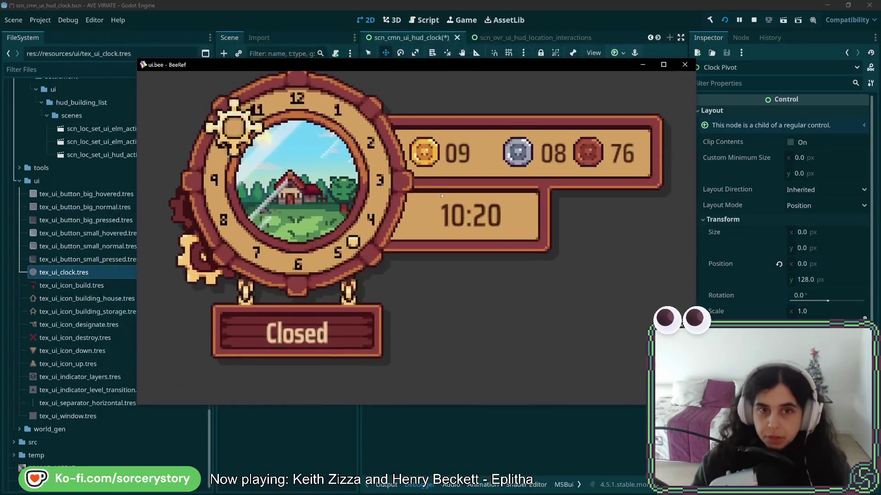
{"action": "scroll", "coordinate": [428, 226], "scroll_direction": "down", "scroll_amount": 5}
{"action": "scroll", "coordinate": [429, 226], "scroll_direction": "down", "scroll_amount": 3}
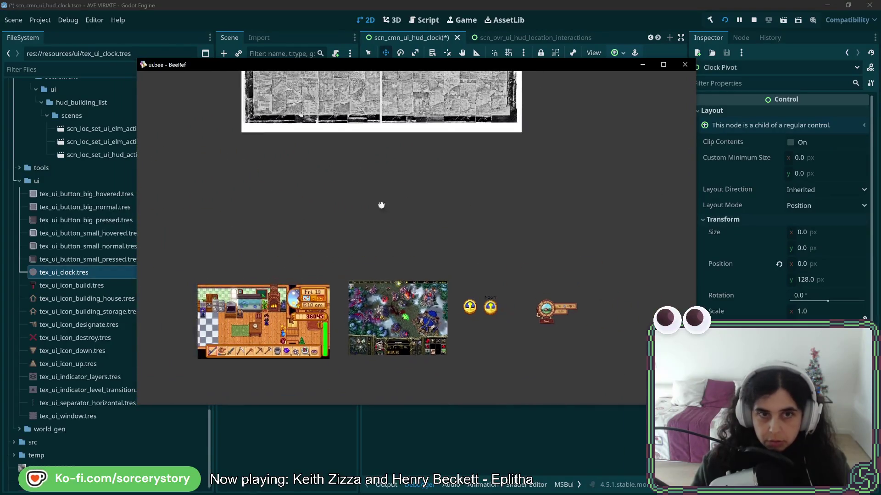
{"action": "scroll", "coordinate": [380, 204], "scroll_direction": "up", "scroll_amount": 3}
{"action": "scroll", "coordinate": [491, 353], "scroll_direction": "up", "scroll_amount": 4}
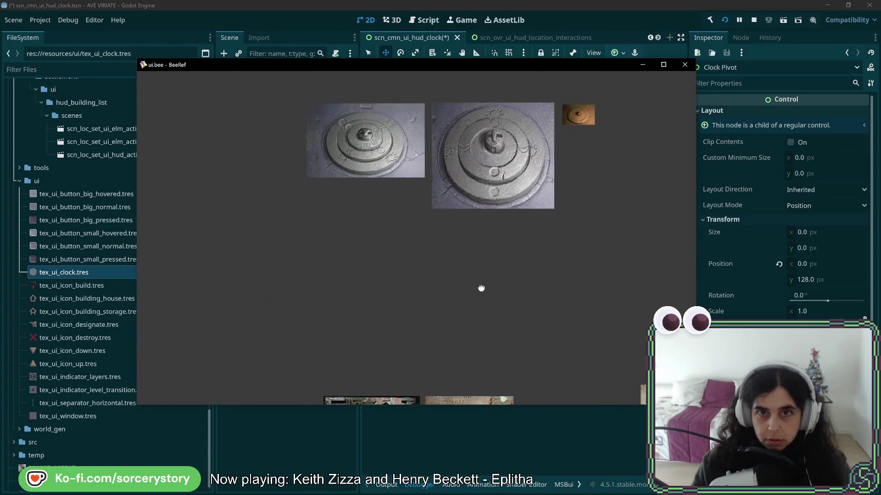
{"action": "scroll", "coordinate": [480, 289], "scroll_direction": "up", "scroll_amount": 5}
{"action": "scroll", "coordinate": [377, 308], "scroll_direction": "up", "scroll_amount": 1}
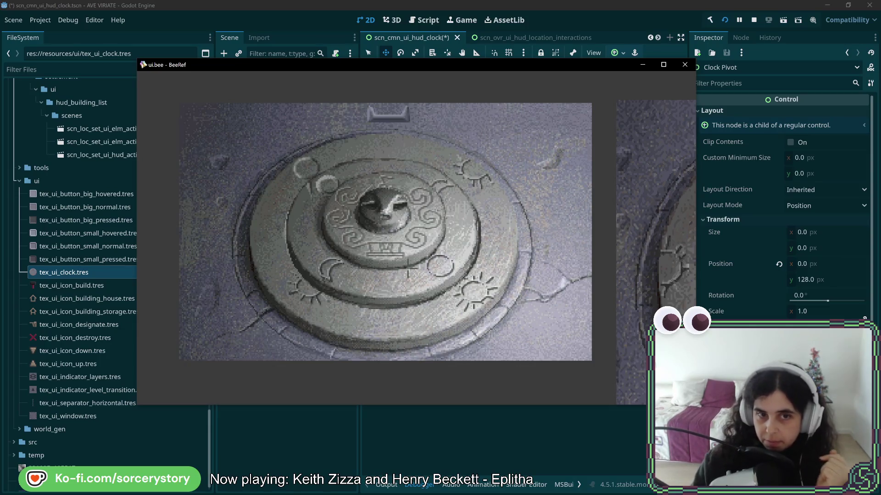
{"action": "scroll", "coordinate": [583, 256], "scroll_direction": "right", "scroll_amount": 5}
{"action": "scroll", "coordinate": [560, 249], "scroll_direction": "down", "scroll_amount": 4}
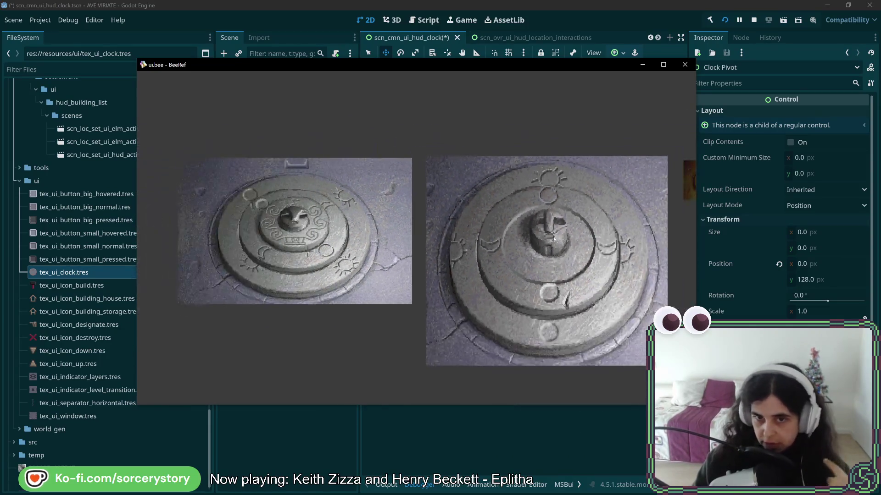
{"action": "scroll", "coordinate": [561, 249], "scroll_direction": "right", "scroll_amount": 3}
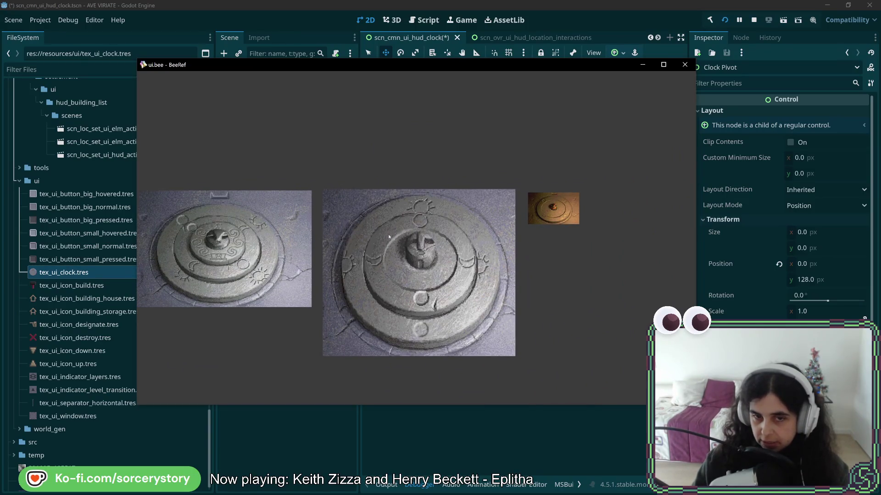
{"action": "double_click", "coordinate": [575, 210]}
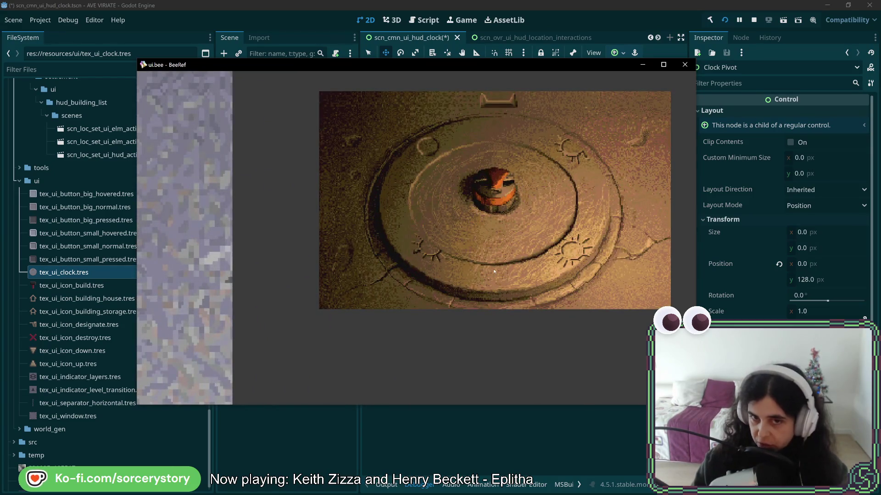
{"action": "scroll", "coordinate": [465, 297], "scroll_direction": "down", "scroll_amount": 4}
{"action": "scroll", "coordinate": [460, 275], "scroll_direction": "up", "scroll_amount": 4}
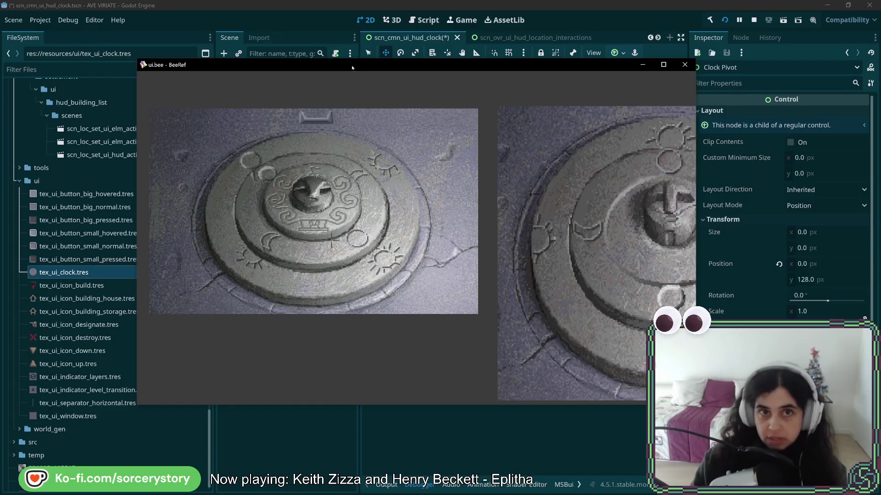
{"action": "left_click", "coordinate": [642, 64]}
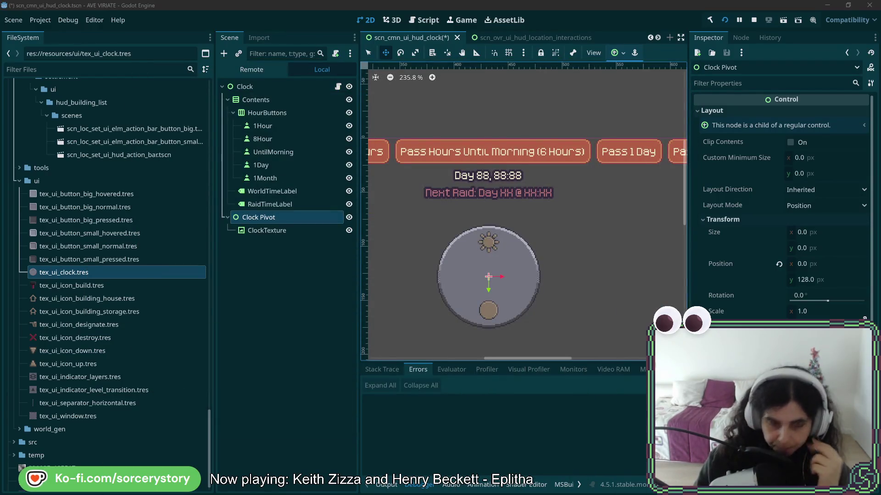
Save scn_cmn_ui_hud_clock.tscn with Ctrl+S.
{"action": "scroll", "coordinate": [591, 245], "scroll_direction": "down", "scroll_amount": 3}
{"action": "key", "text": "ctrl+s"}
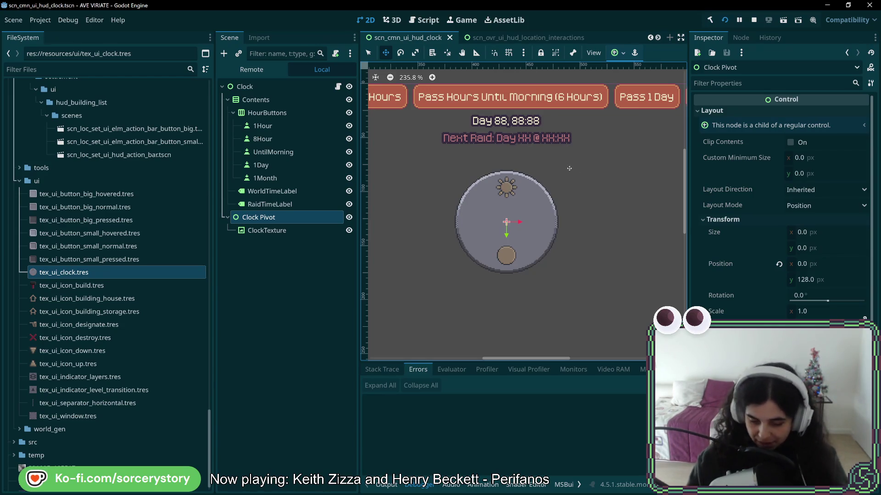
{"action": "scroll", "coordinate": [506, 220], "scroll_direction": "up", "scroll_amount": 2}
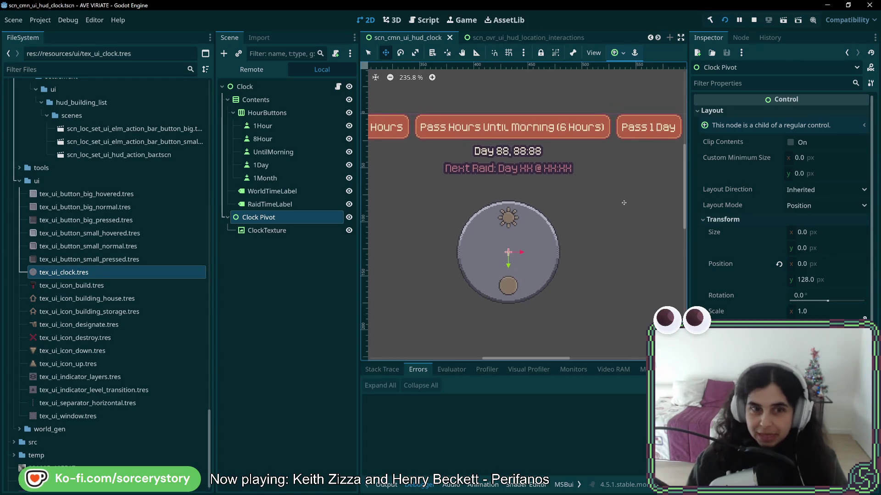
Test Clock Pivot's rotation slider, then undo back to 0°.
{"action": "left_click", "coordinate": [320, 233]}
{"action": "left_click", "coordinate": [296, 215]}
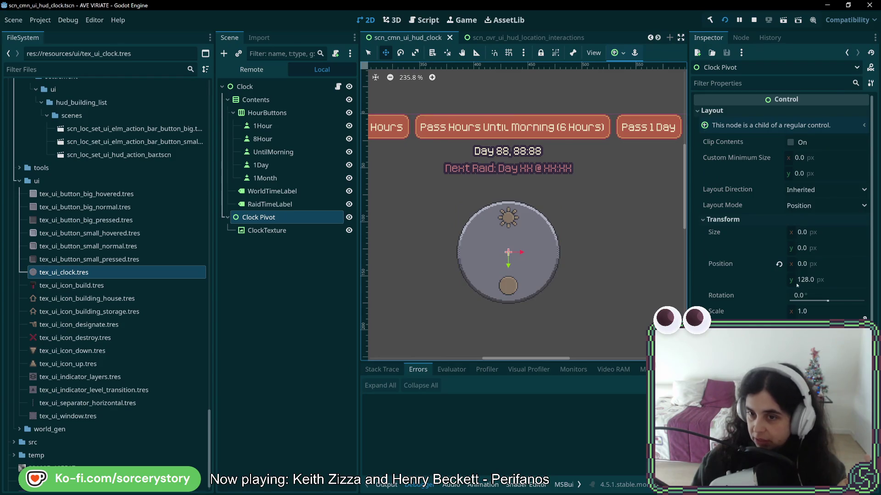
{"action": "left_click_drag", "start_coordinate": [817, 303], "coordinate": [794, 303]}
{"action": "key", "text": "ctrl+z"}
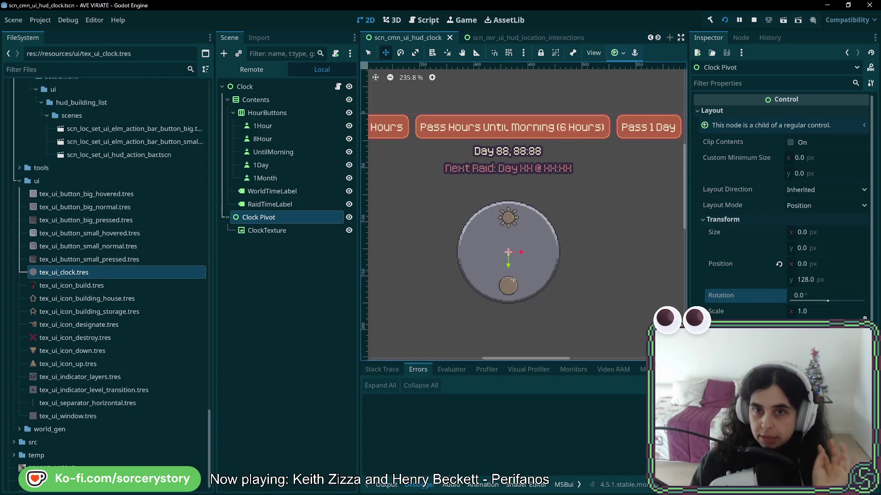
Open the root Clock node's UiHudClock.cs script in Rider.
{"action": "scroll", "coordinate": [517, 264], "scroll_direction": "down", "scroll_amount": 3}
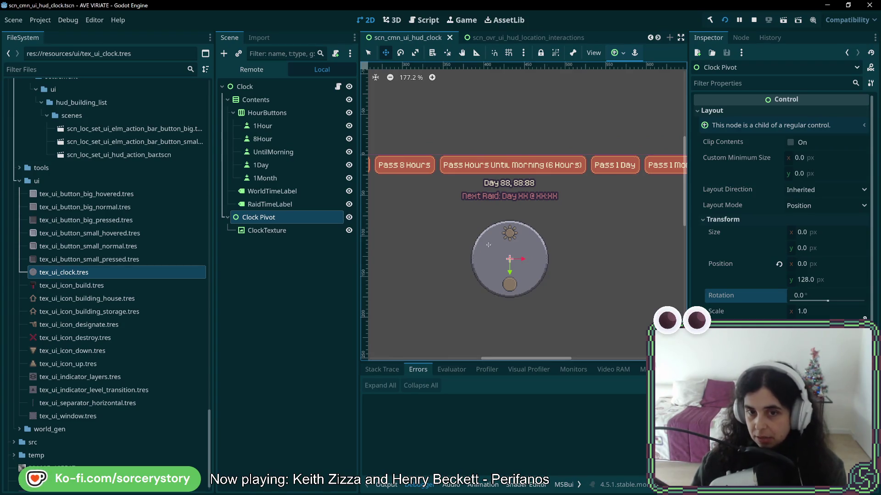
{"action": "left_click", "coordinate": [257, 87]}
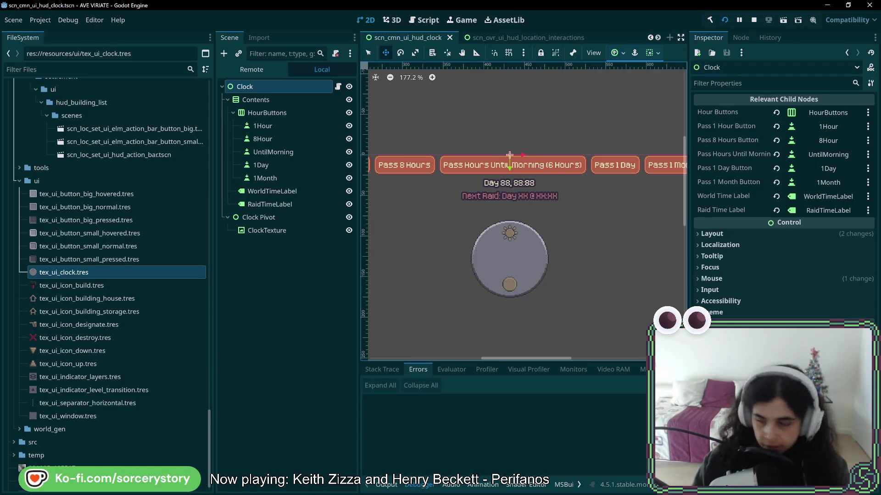
{"action": "left_click", "coordinate": [339, 88]}
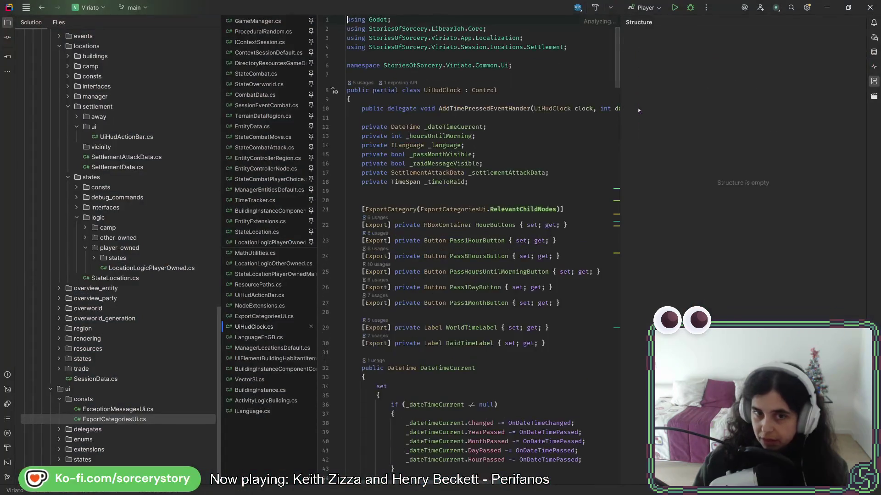
Hide Rider's file tree and structure outline, review UiHudClock.cs, then return to Godot.
{"action": "left_click", "coordinate": [8, 22]}
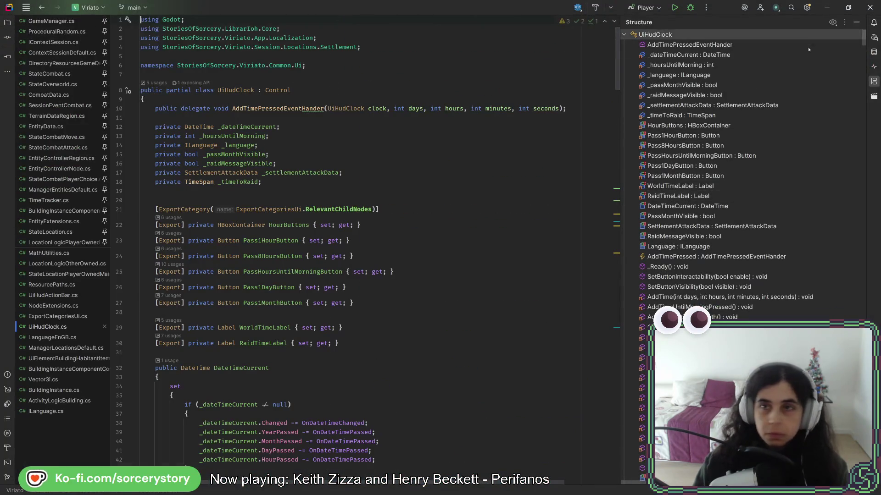
{"action": "left_click", "coordinate": [873, 81]}
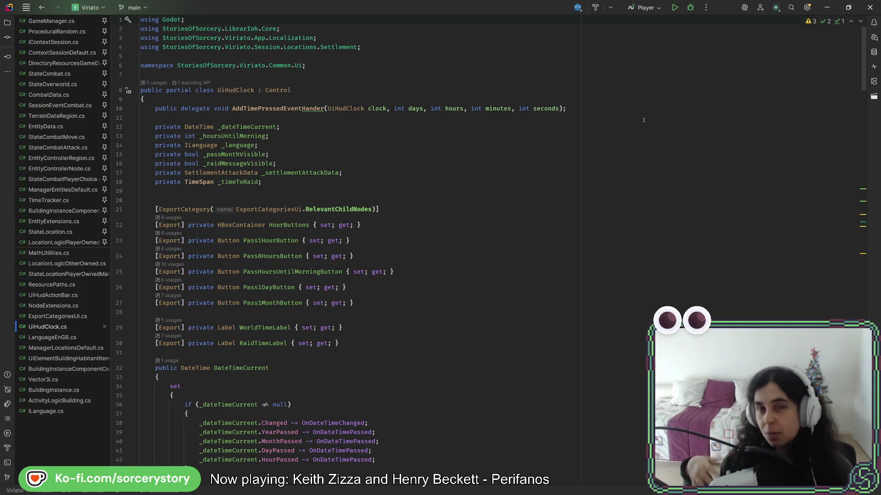
{"action": "left_click", "coordinate": [321, 200]}
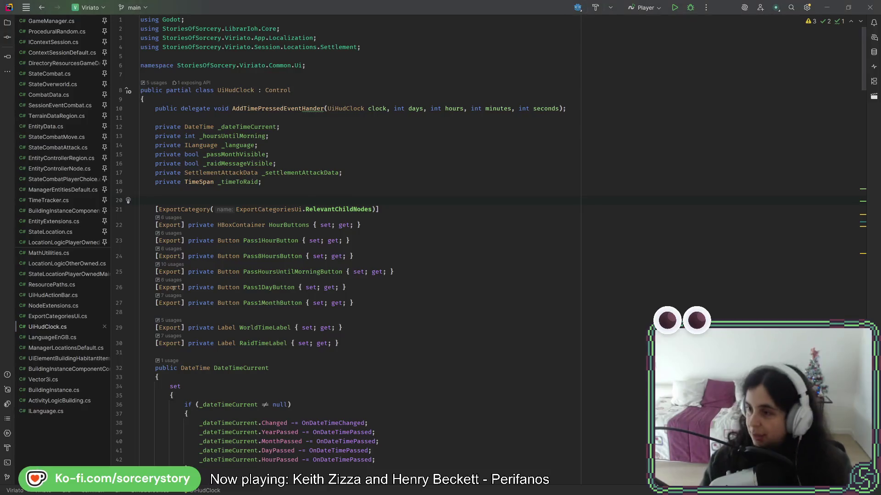
{"action": "key", "text": "alt+Tab"}
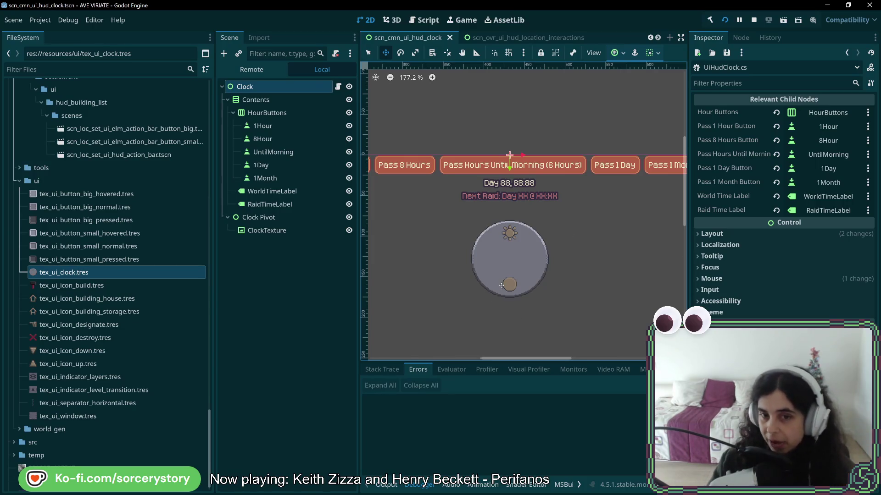
{"action": "scroll", "coordinate": [511, 299], "scroll_direction": "up", "scroll_amount": 4}
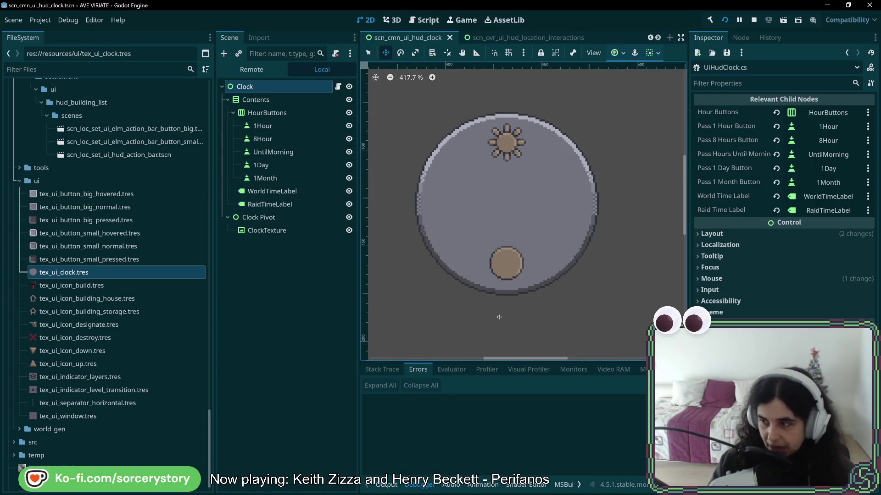